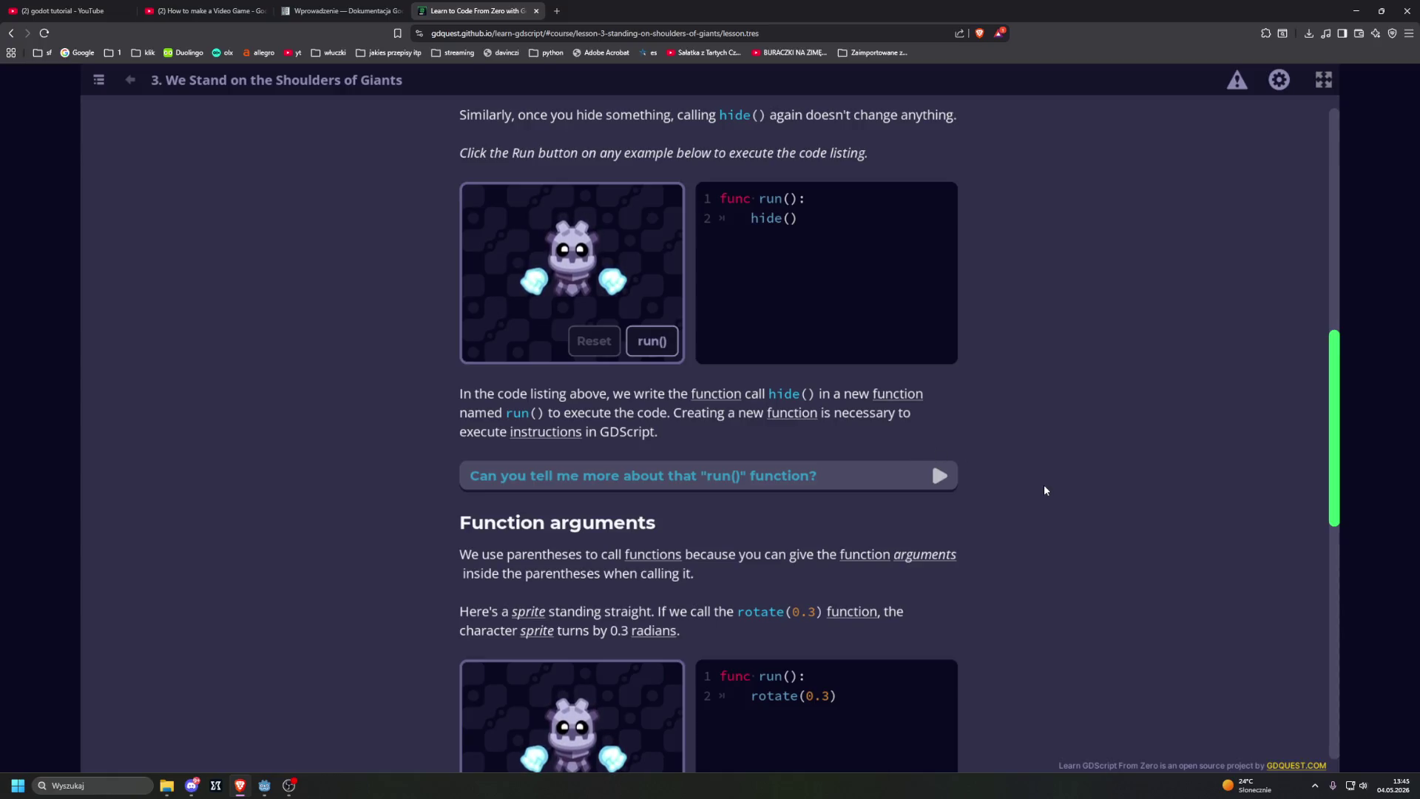
Step: Expand the 'Can you tell me more about that run() function?' explainer in lesson 3 and read through it
{"action": "left_click", "coordinate": [866, 480]}
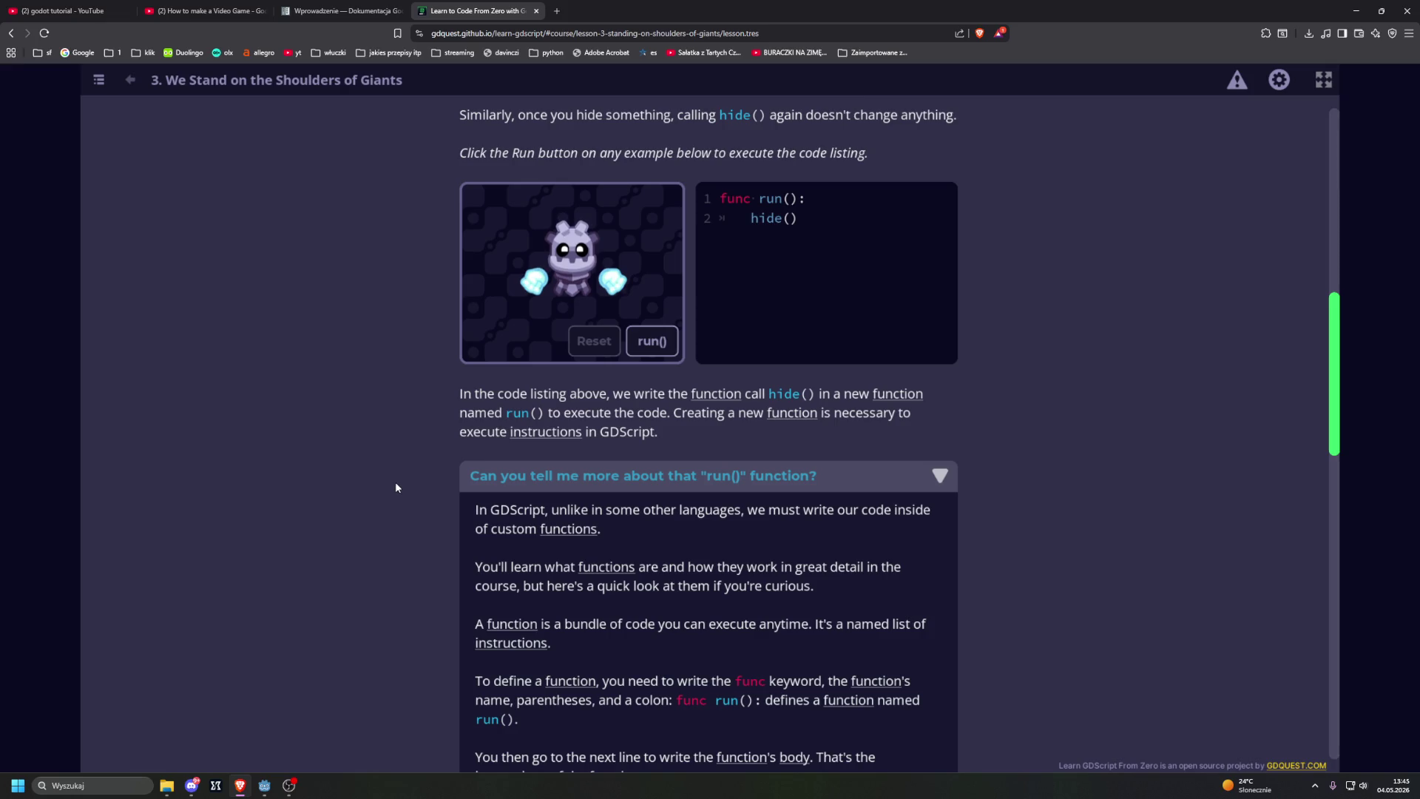
{"action": "scroll", "coordinate": [591, 566], "scroll_direction": "up", "scroll_amount": 1}
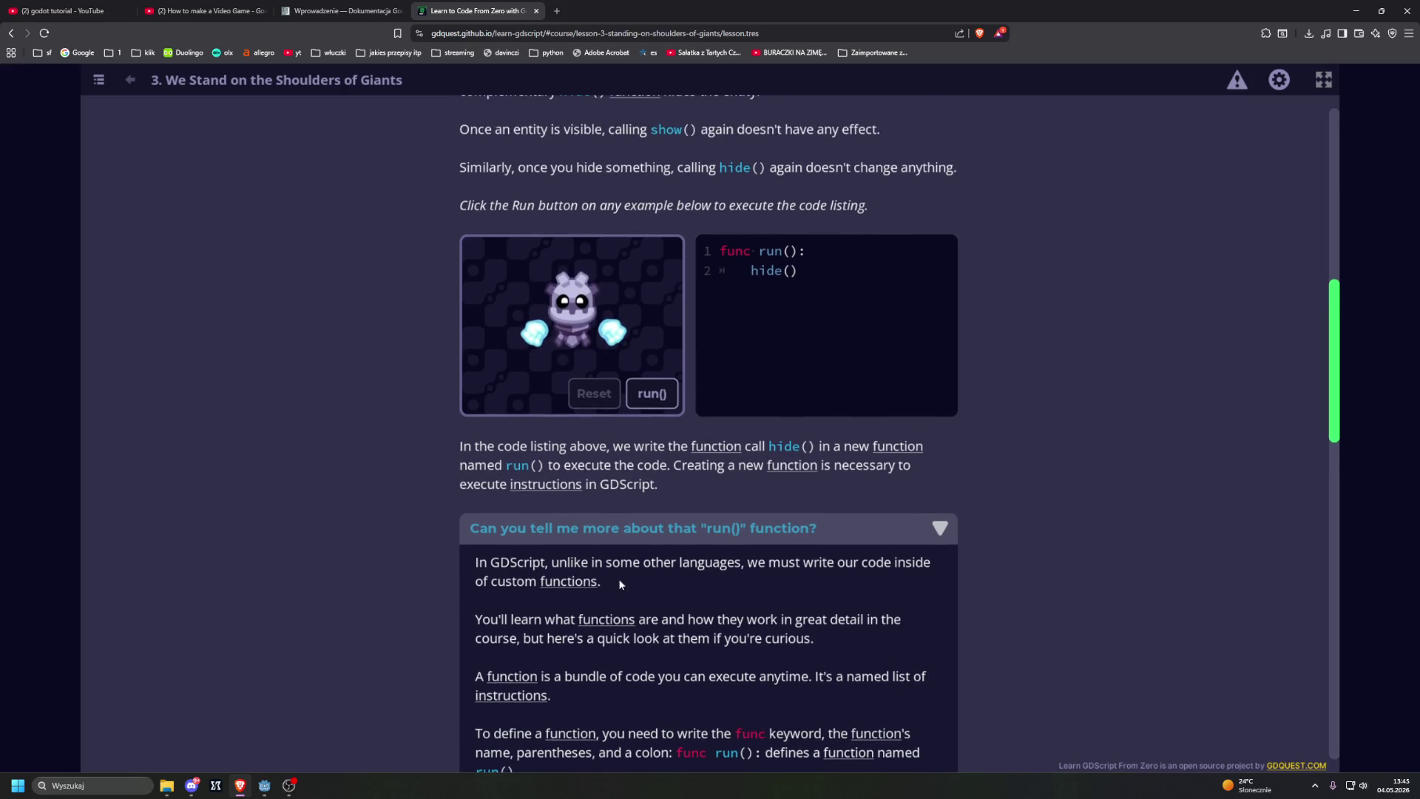
{"action": "mouse_move", "coordinate": [603, 623]}
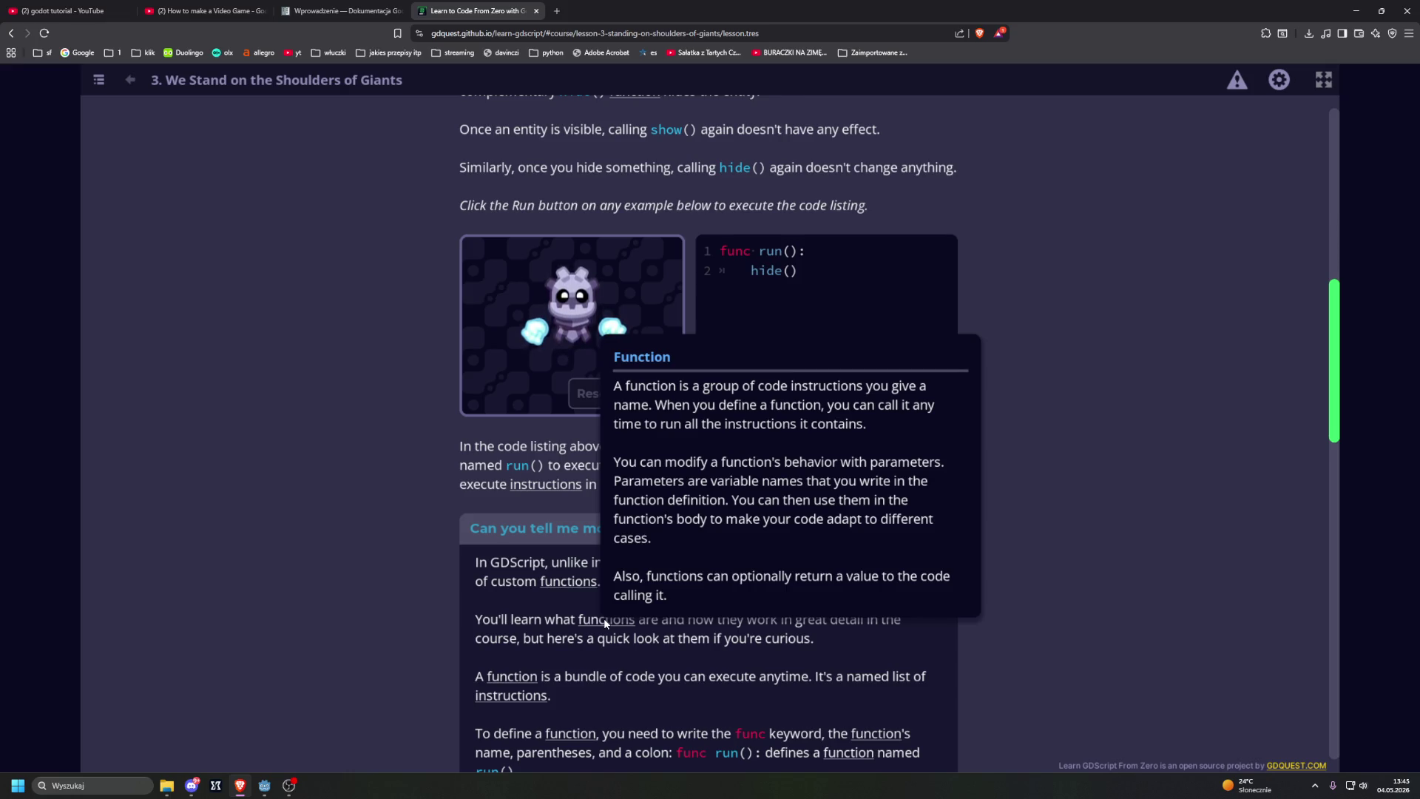
{"action": "scroll", "coordinate": [308, 595], "scroll_direction": "down", "scroll_amount": 2}
{"action": "scroll", "coordinate": [309, 597], "scroll_direction": "down", "scroll_amount": 3}
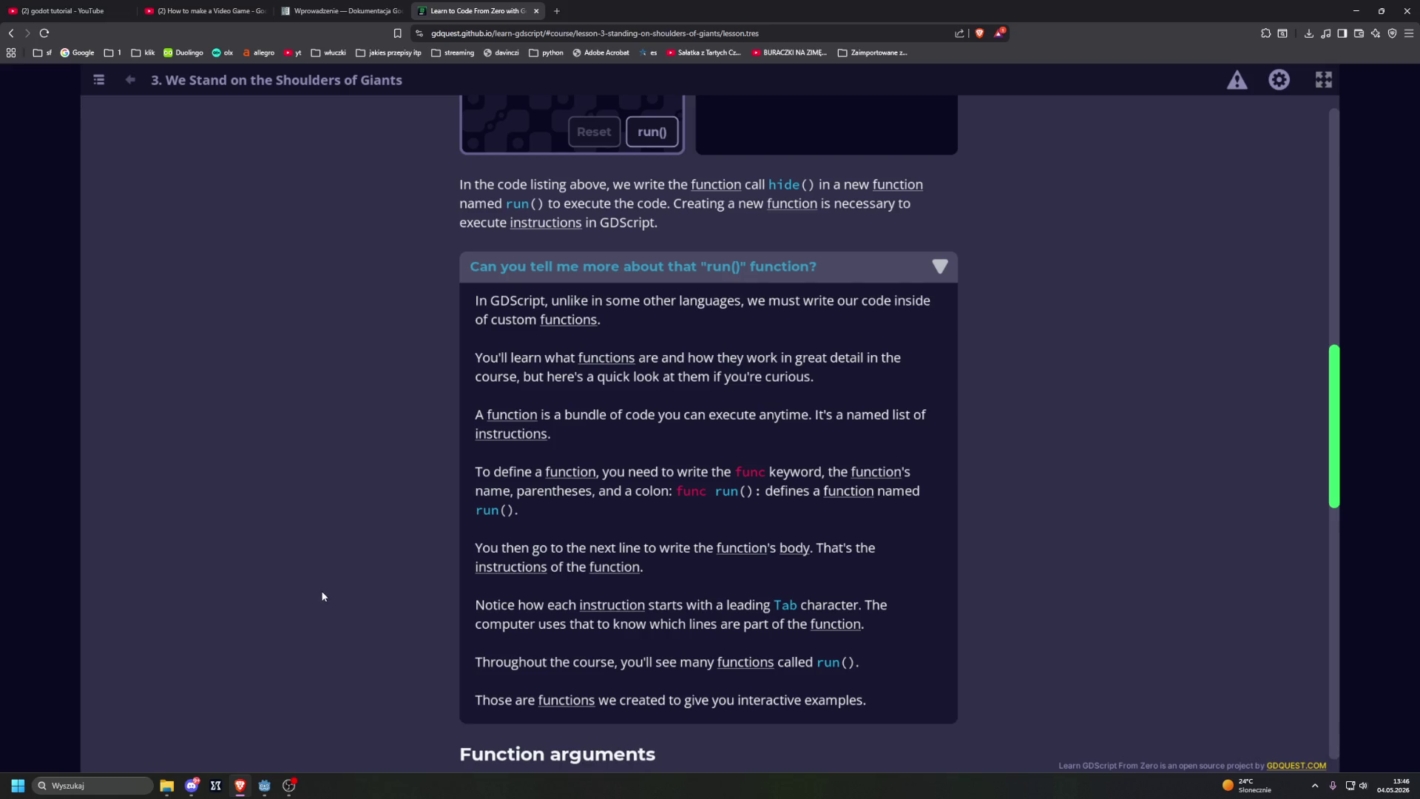
{"action": "scroll", "coordinate": [322, 592], "scroll_direction": "down", "scroll_amount": 2}
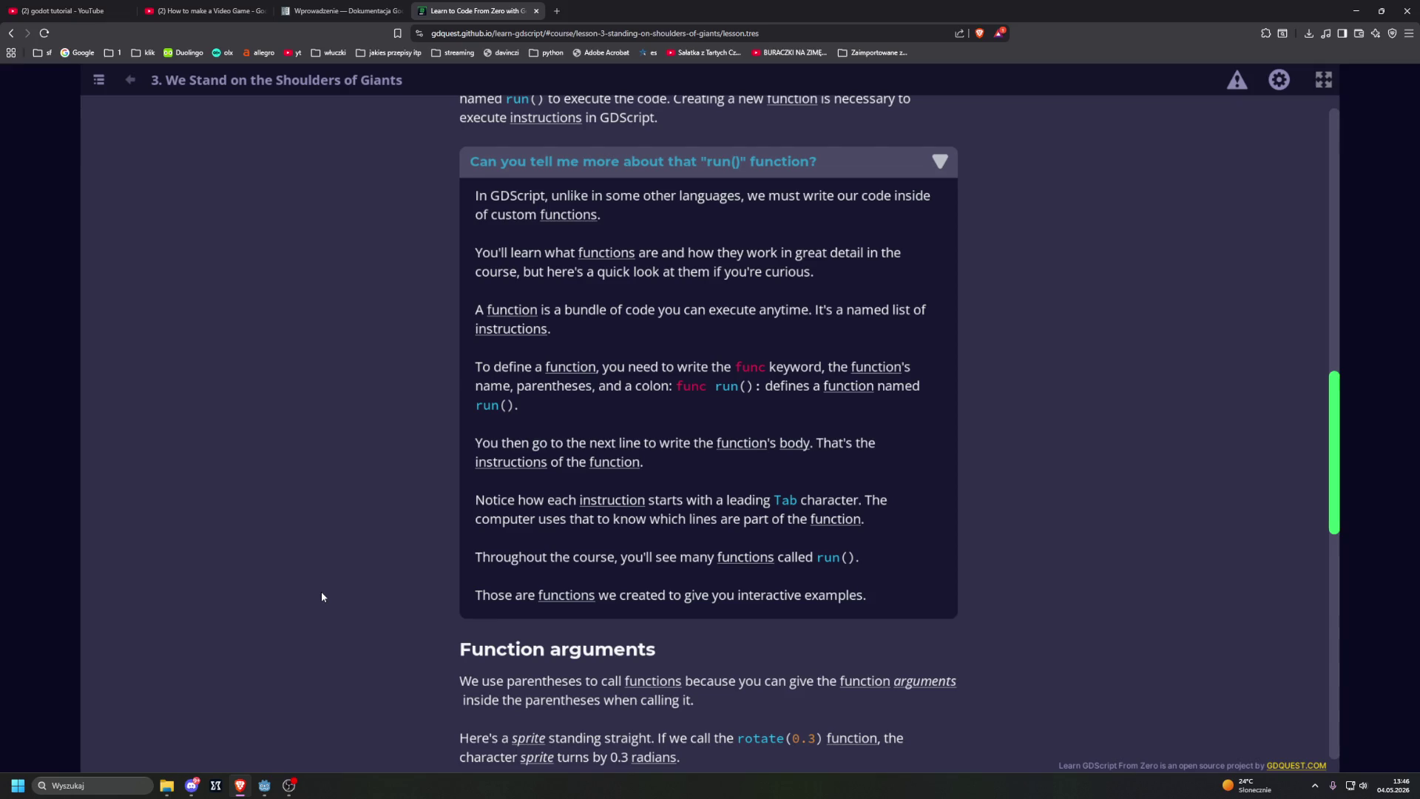
{"action": "scroll", "coordinate": [321, 592], "scroll_direction": "down", "scroll_amount": 5}
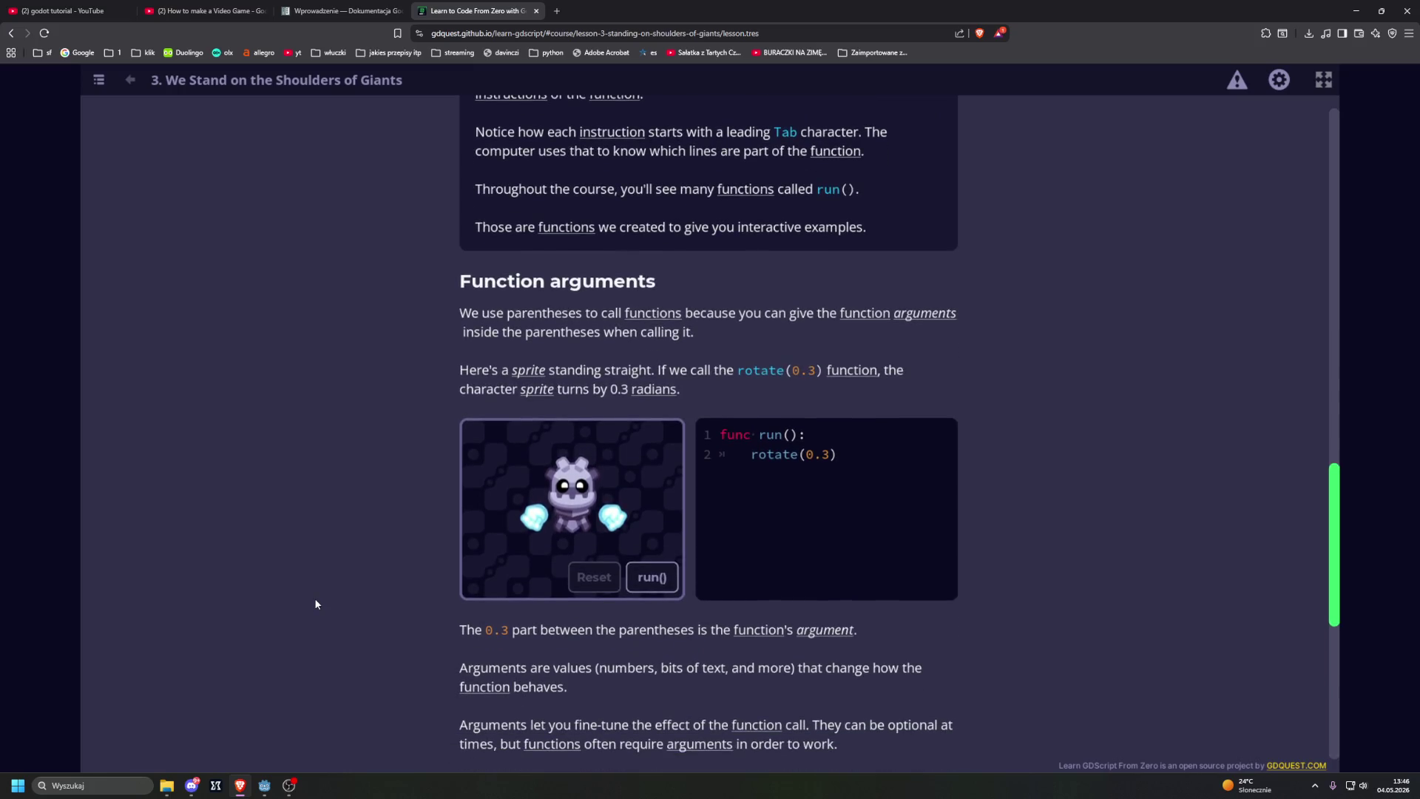
Step: Tick both show() quiz answers: it calls the function named show and makes the entity visible
{"action": "scroll", "coordinate": [315, 599], "scroll_direction": "down", "scroll_amount": 5}
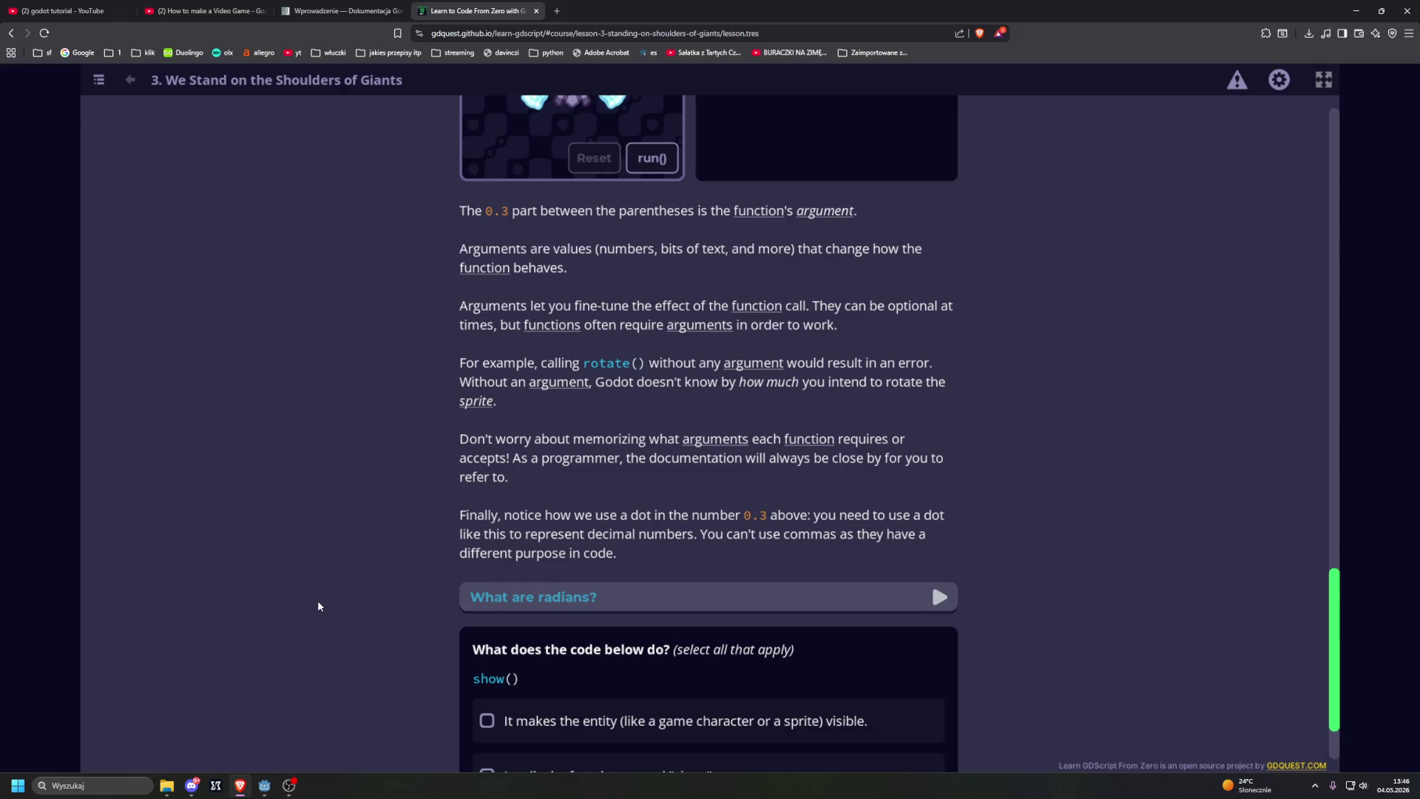
{"action": "scroll", "coordinate": [318, 606], "scroll_direction": "down", "scroll_amount": 1}
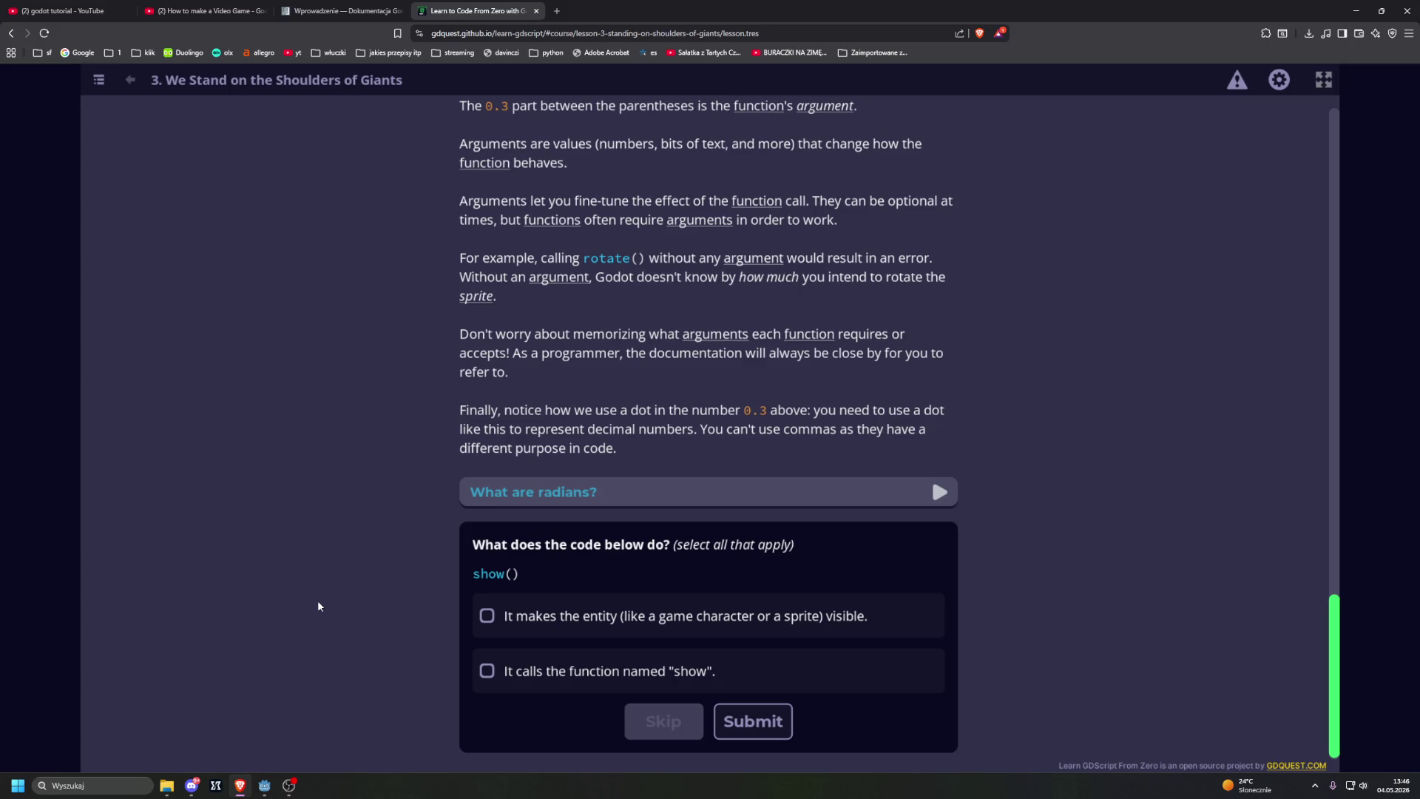
{"action": "left_click", "coordinate": [486, 669]}
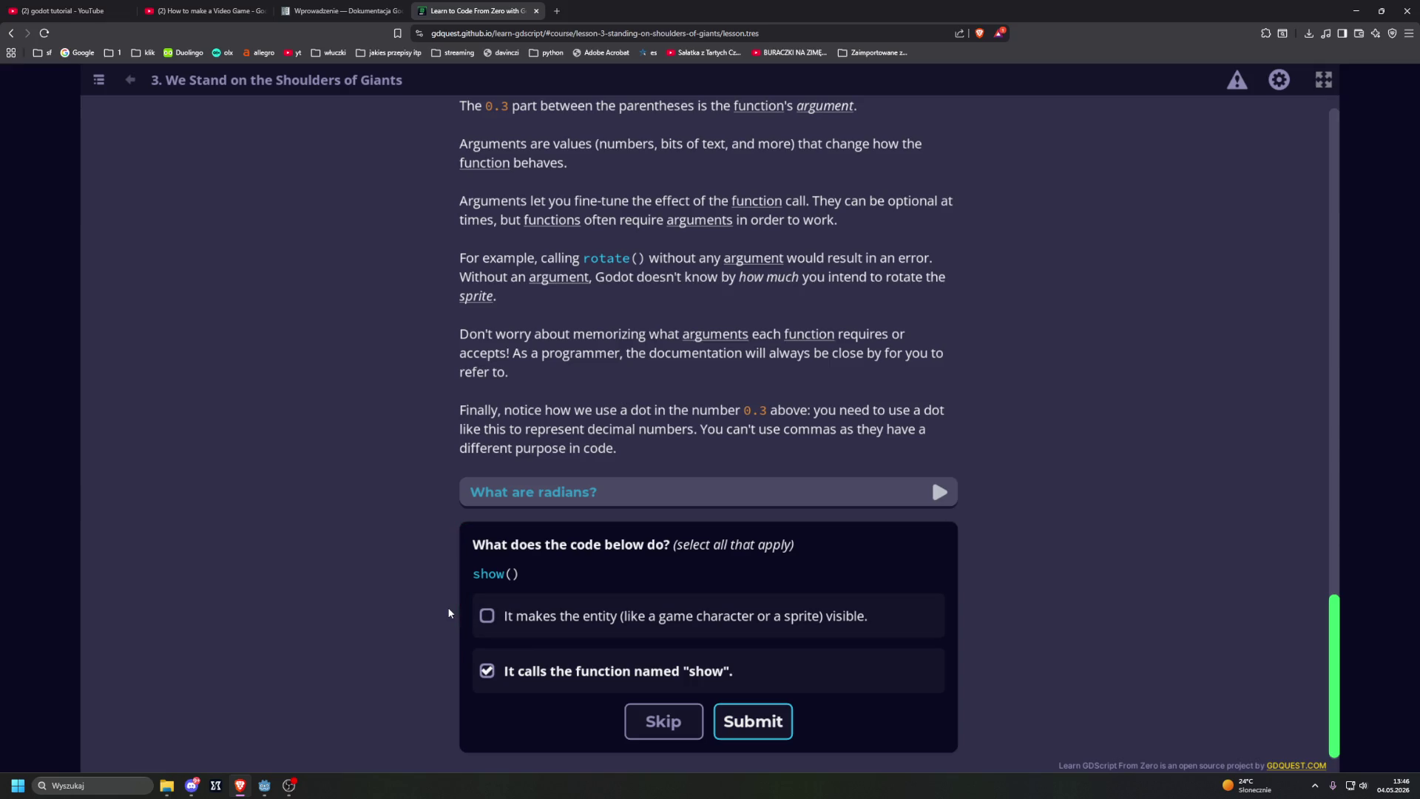
{"action": "left_click", "coordinate": [487, 615]}
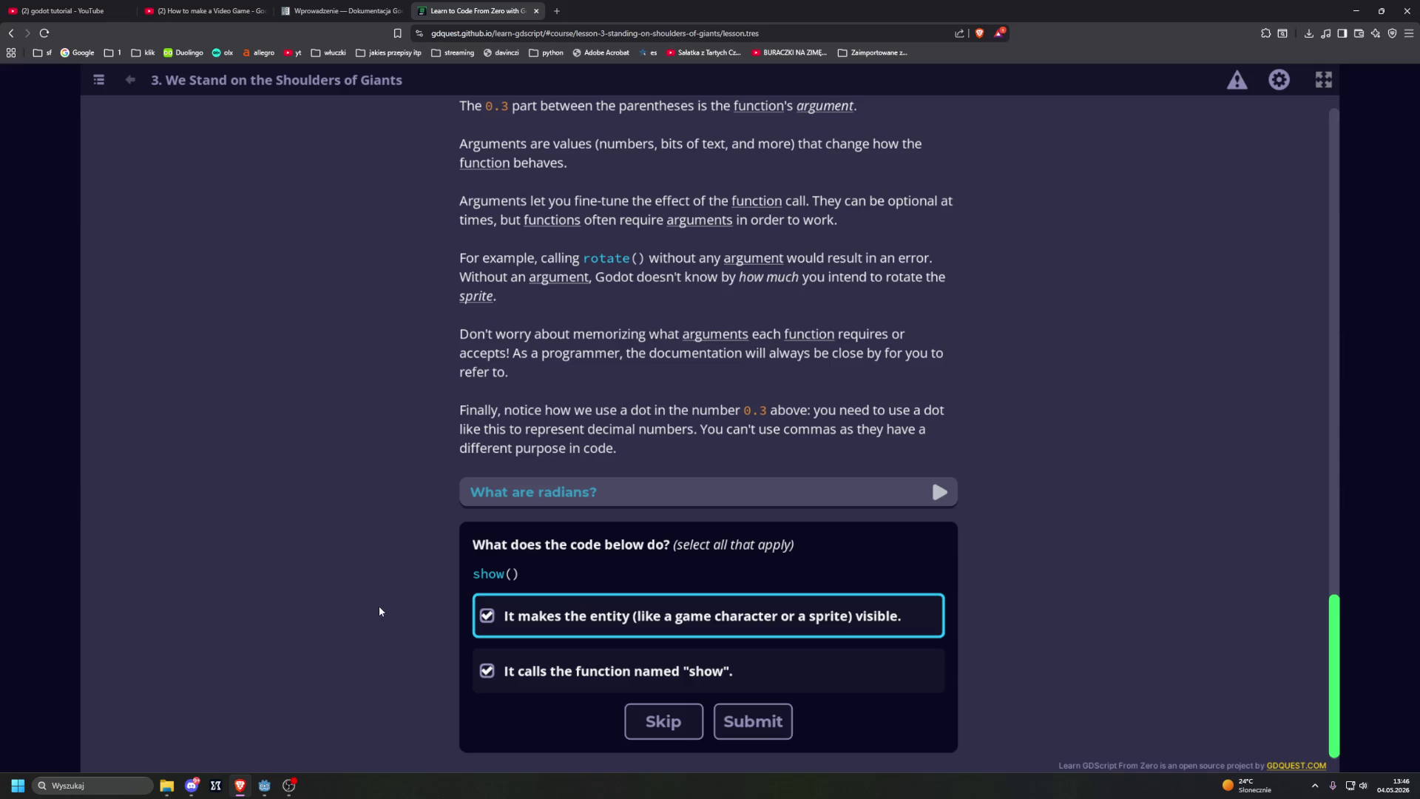
Step: Look back over the quiz, then open the app's Configure the App settings dialog
{"action": "scroll", "coordinate": [380, 611], "scroll_direction": "up", "scroll_amount": 5}
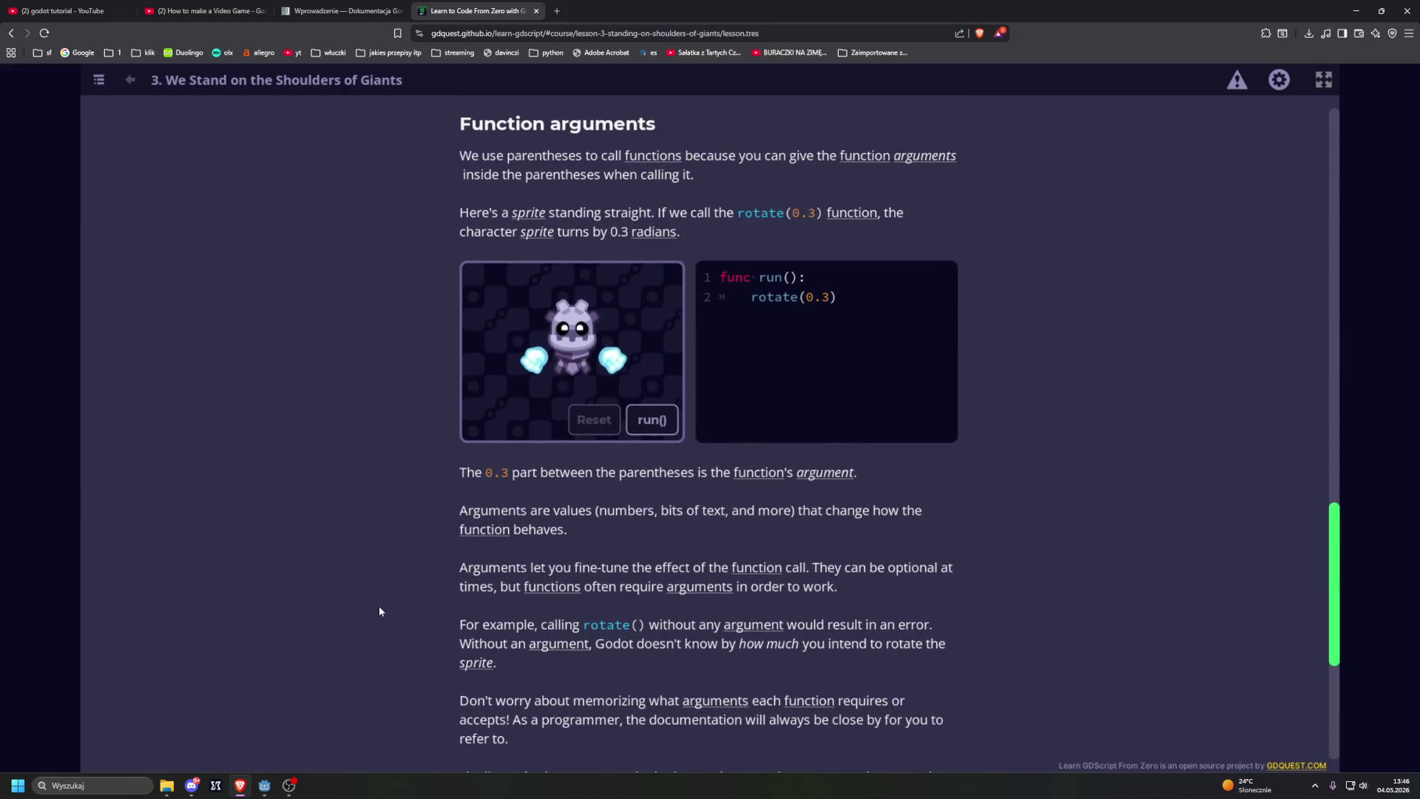
{"action": "scroll", "coordinate": [379, 611], "scroll_direction": "up", "scroll_amount": 7}
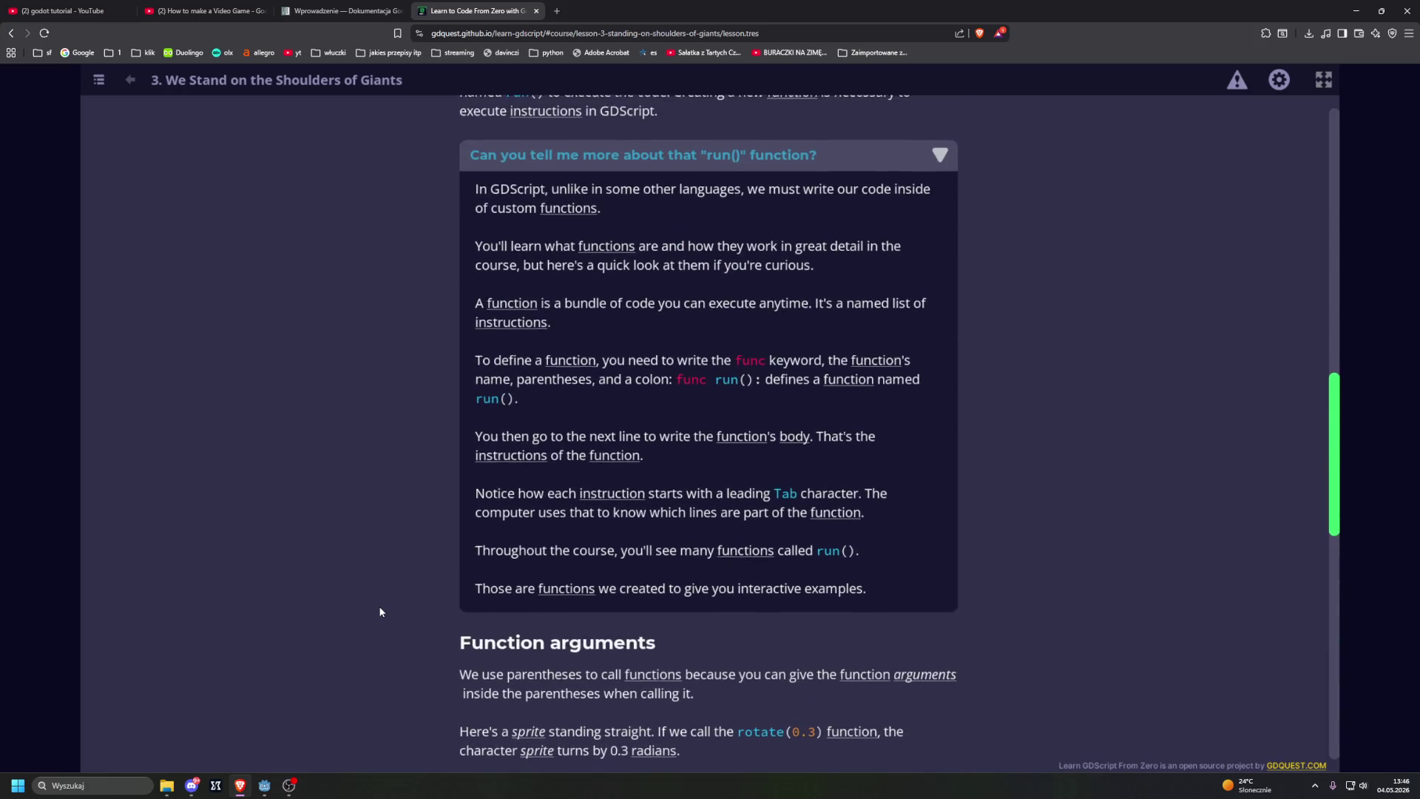
{"action": "scroll", "coordinate": [378, 611], "scroll_direction": "down", "scroll_amount": 6}
{"action": "scroll", "coordinate": [381, 612], "scroll_direction": "down", "scroll_amount": 3}
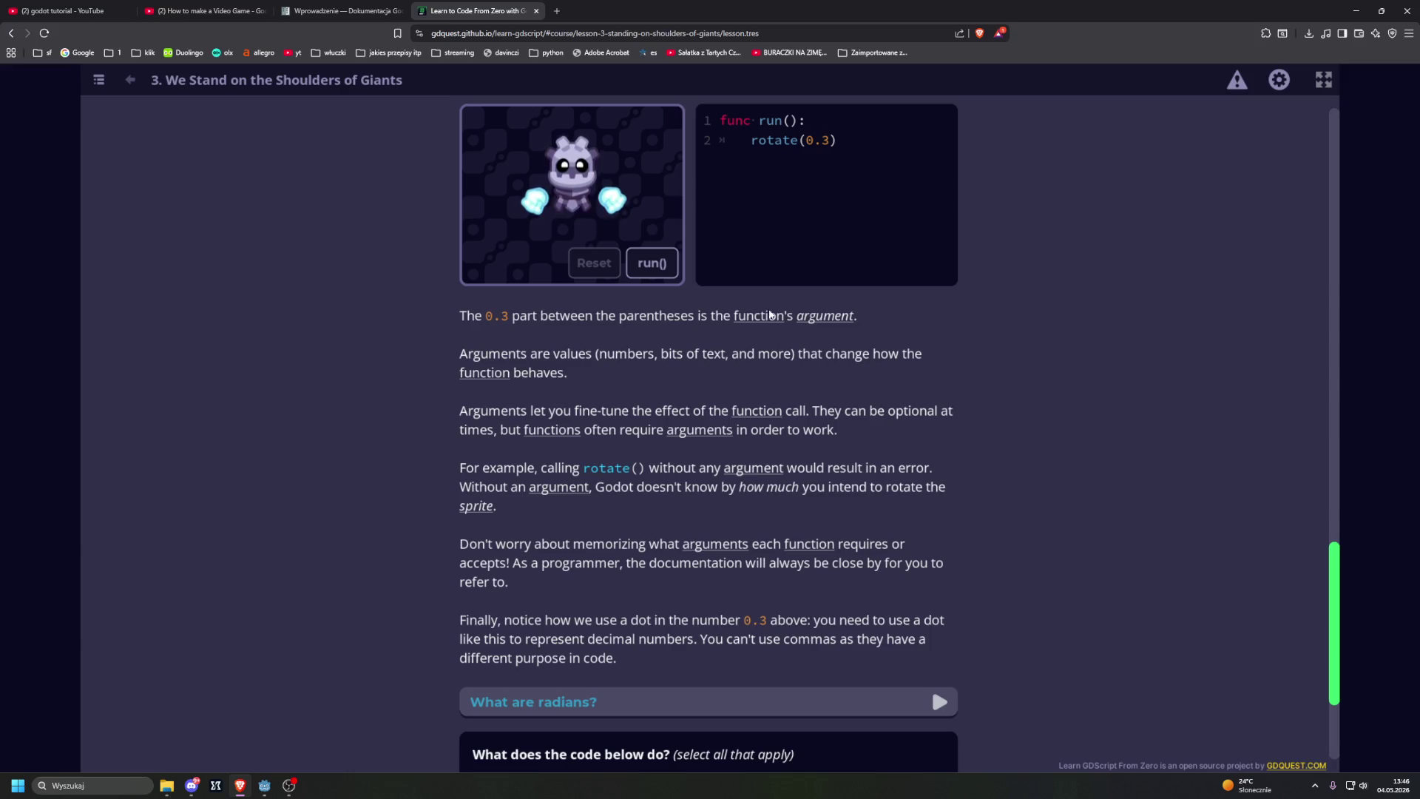
{"action": "left_click", "coordinate": [1279, 79]}
{"action": "left_click", "coordinate": [902, 280]}
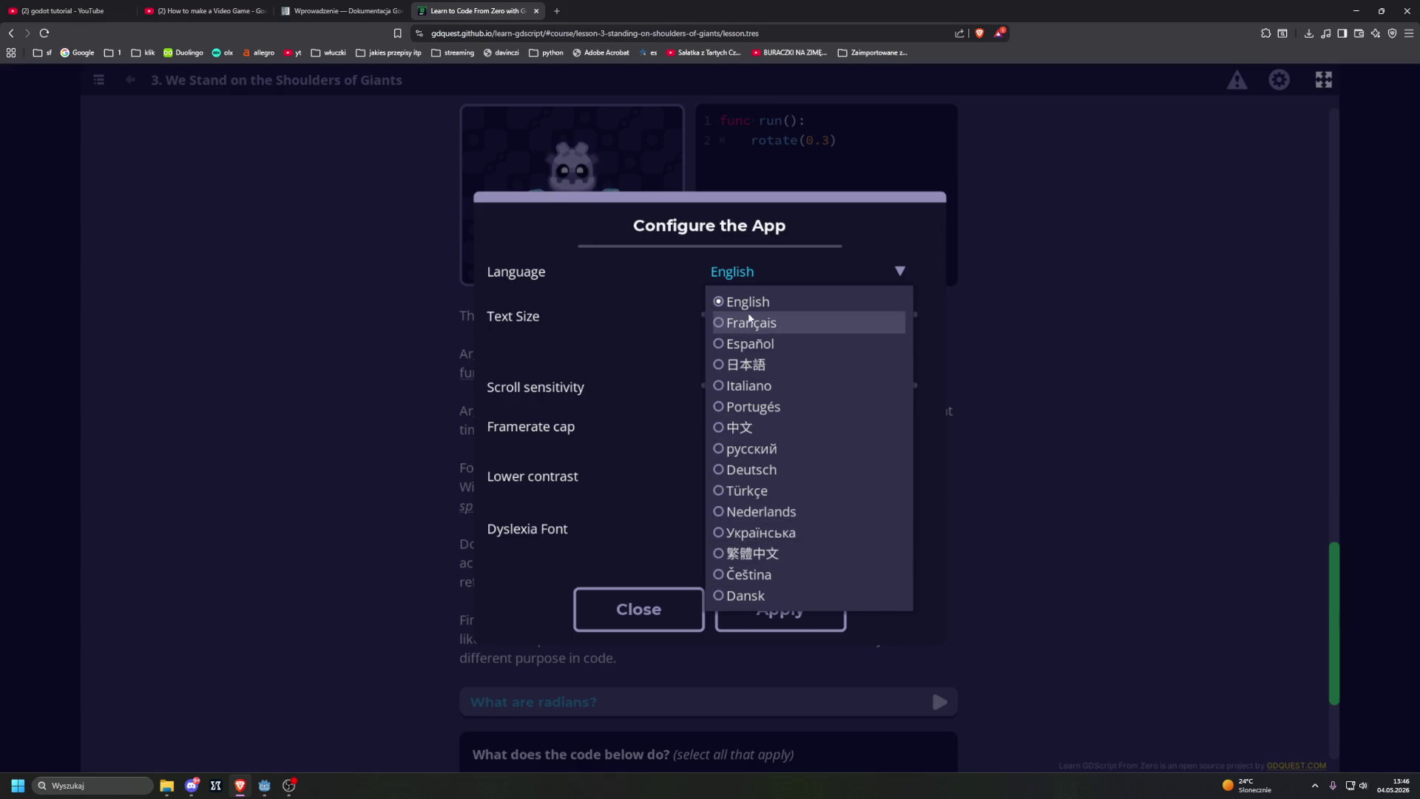
{"action": "left_click", "coordinate": [1018, 432]}
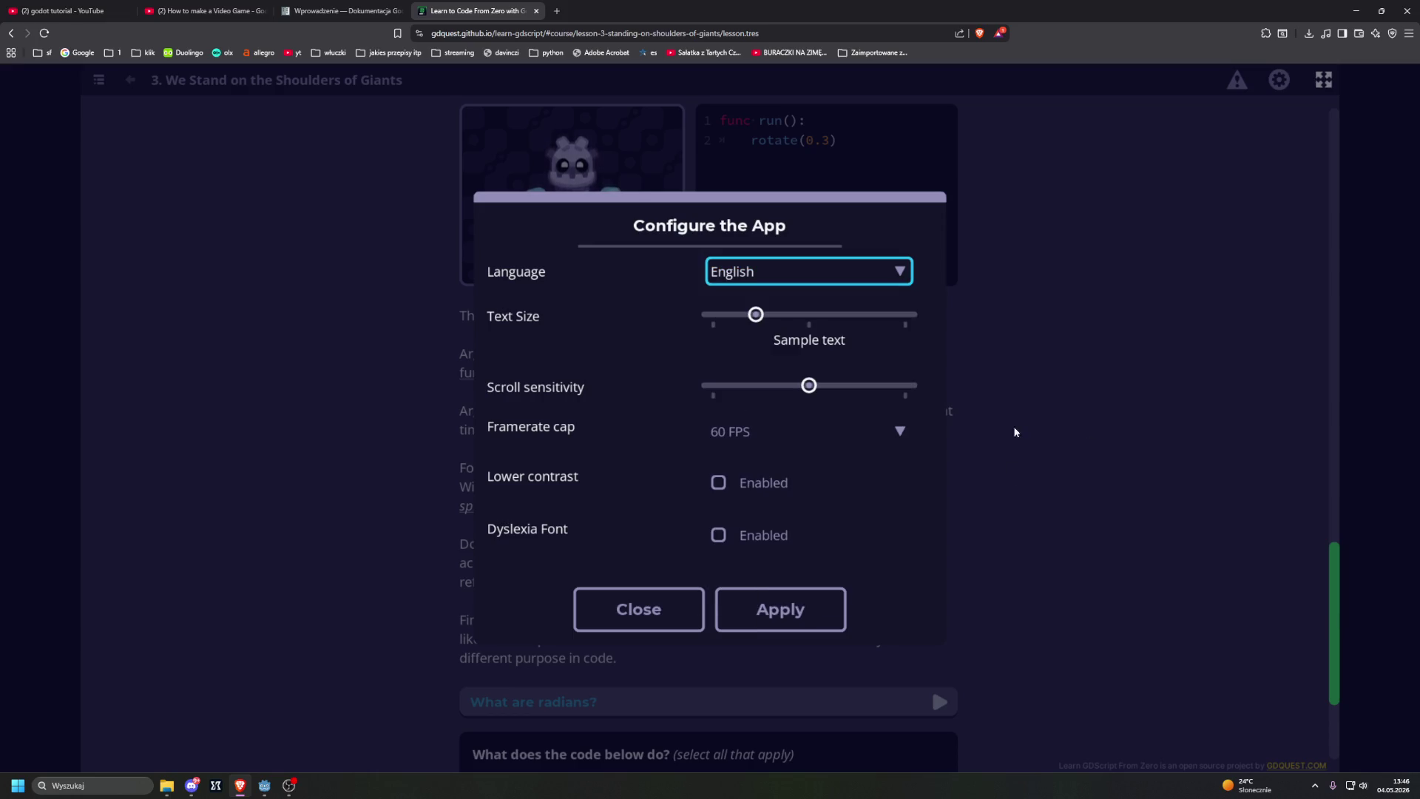
{"action": "left_click", "coordinate": [637, 608]}
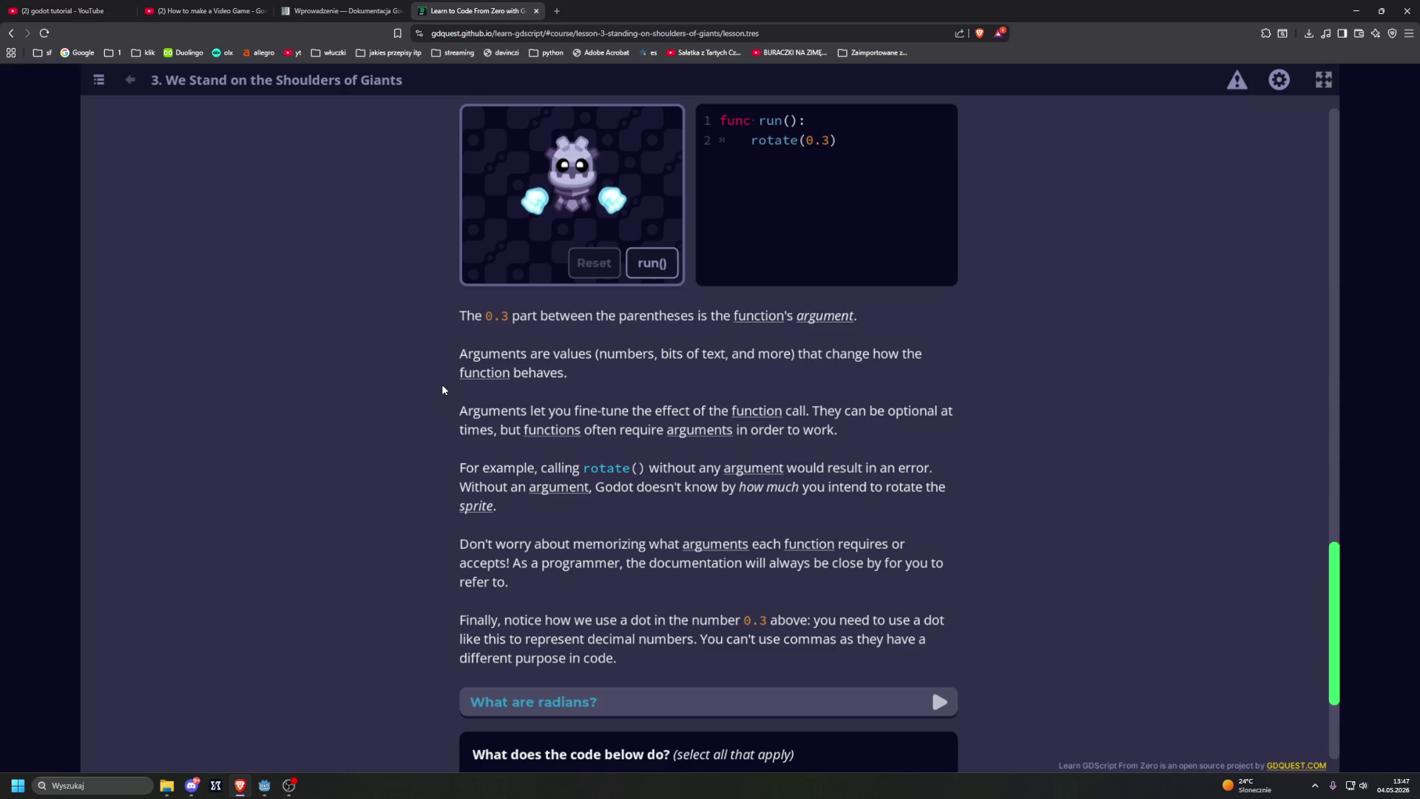
{"action": "scroll", "coordinate": [444, 390], "scroll_direction": "down", "scroll_amount": 2}
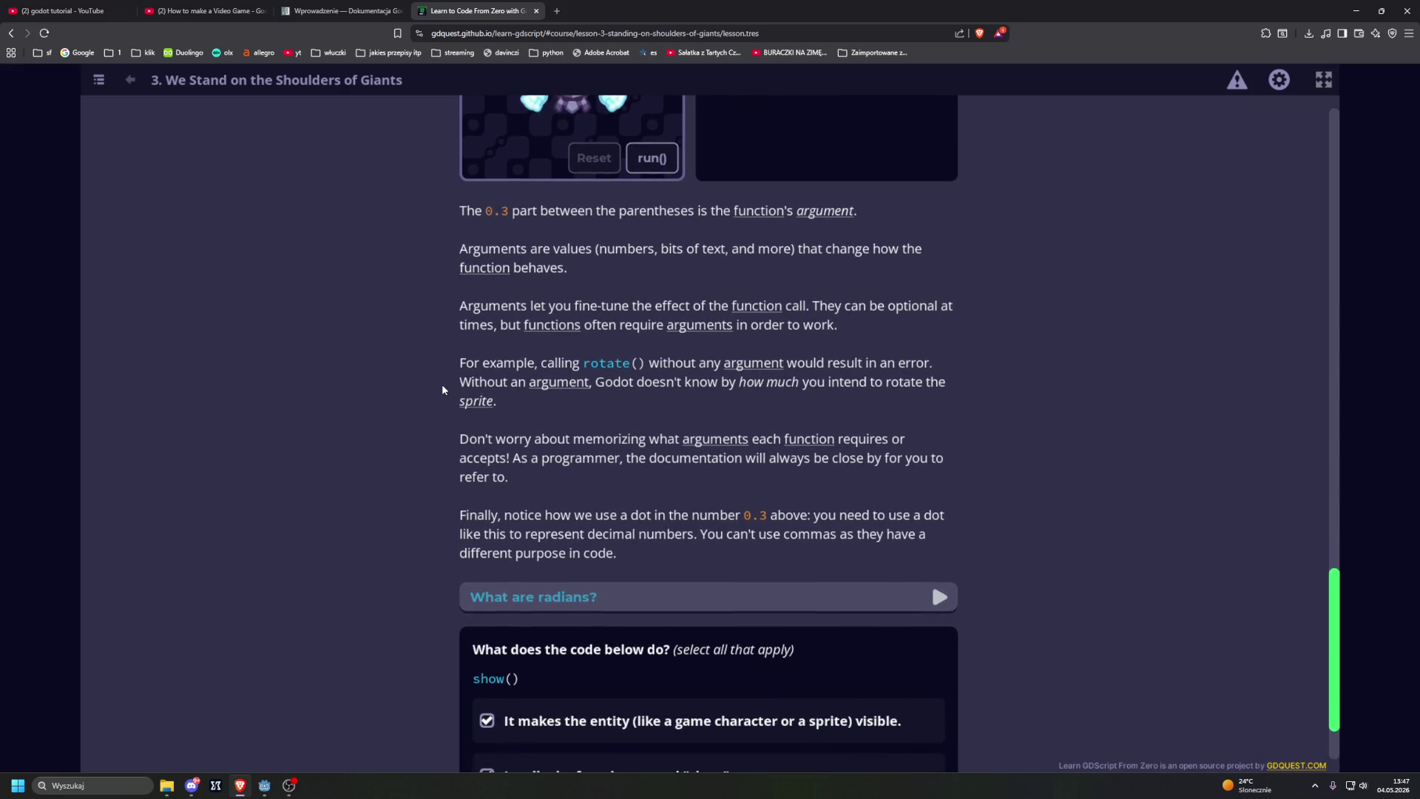
{"action": "scroll", "coordinate": [444, 389], "scroll_direction": "down", "scroll_amount": 1}
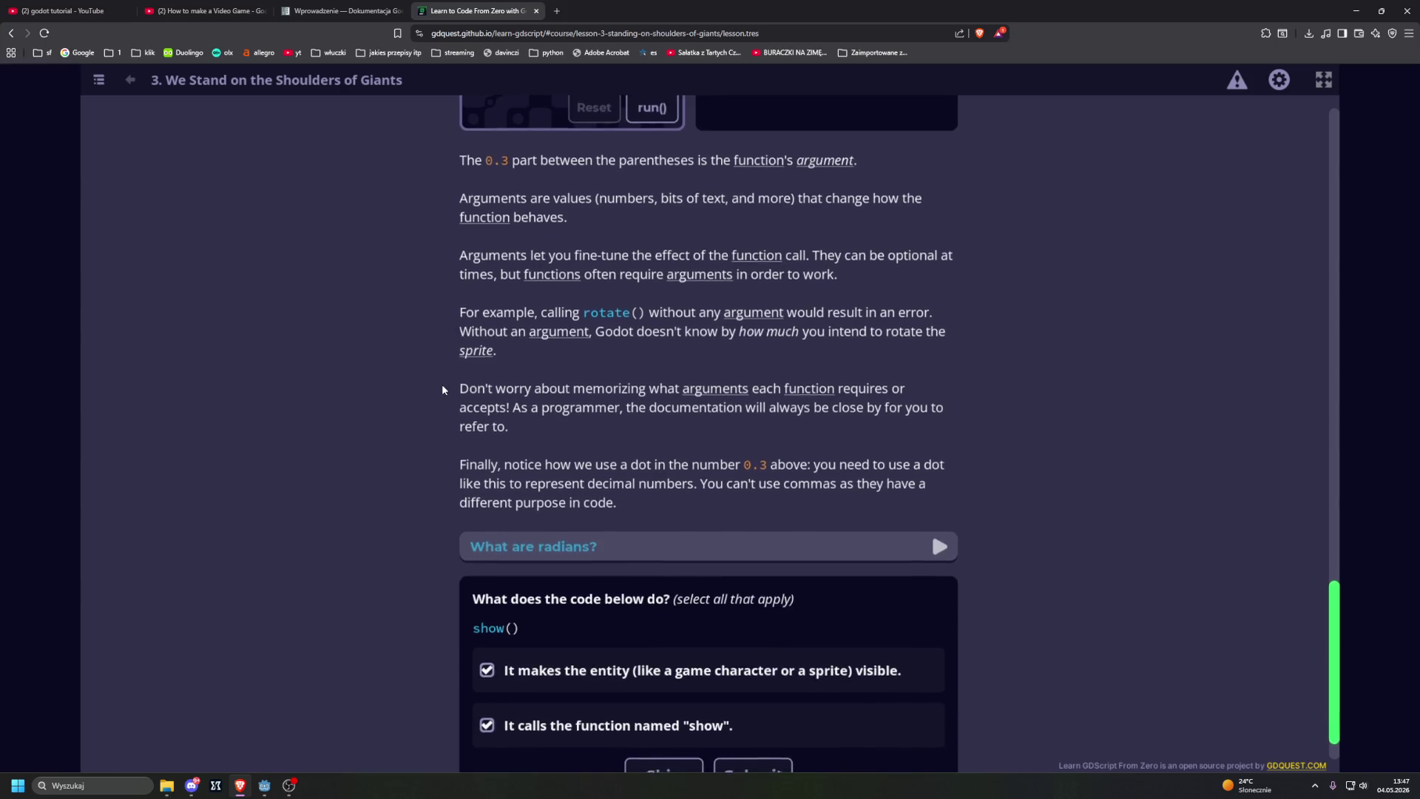
{"action": "scroll", "coordinate": [444, 390], "scroll_direction": "down", "scroll_amount": 1}
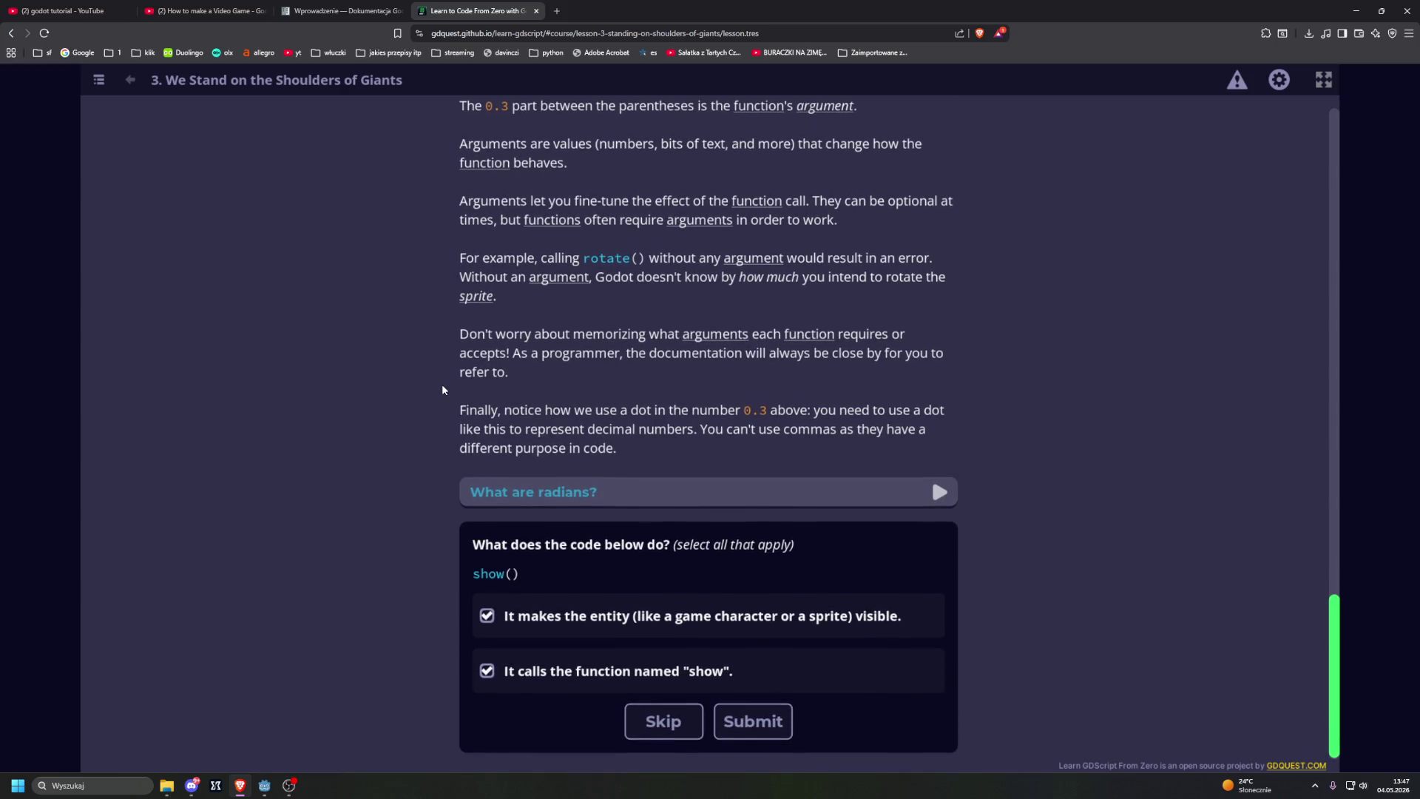
{"action": "left_click", "coordinate": [506, 493]}
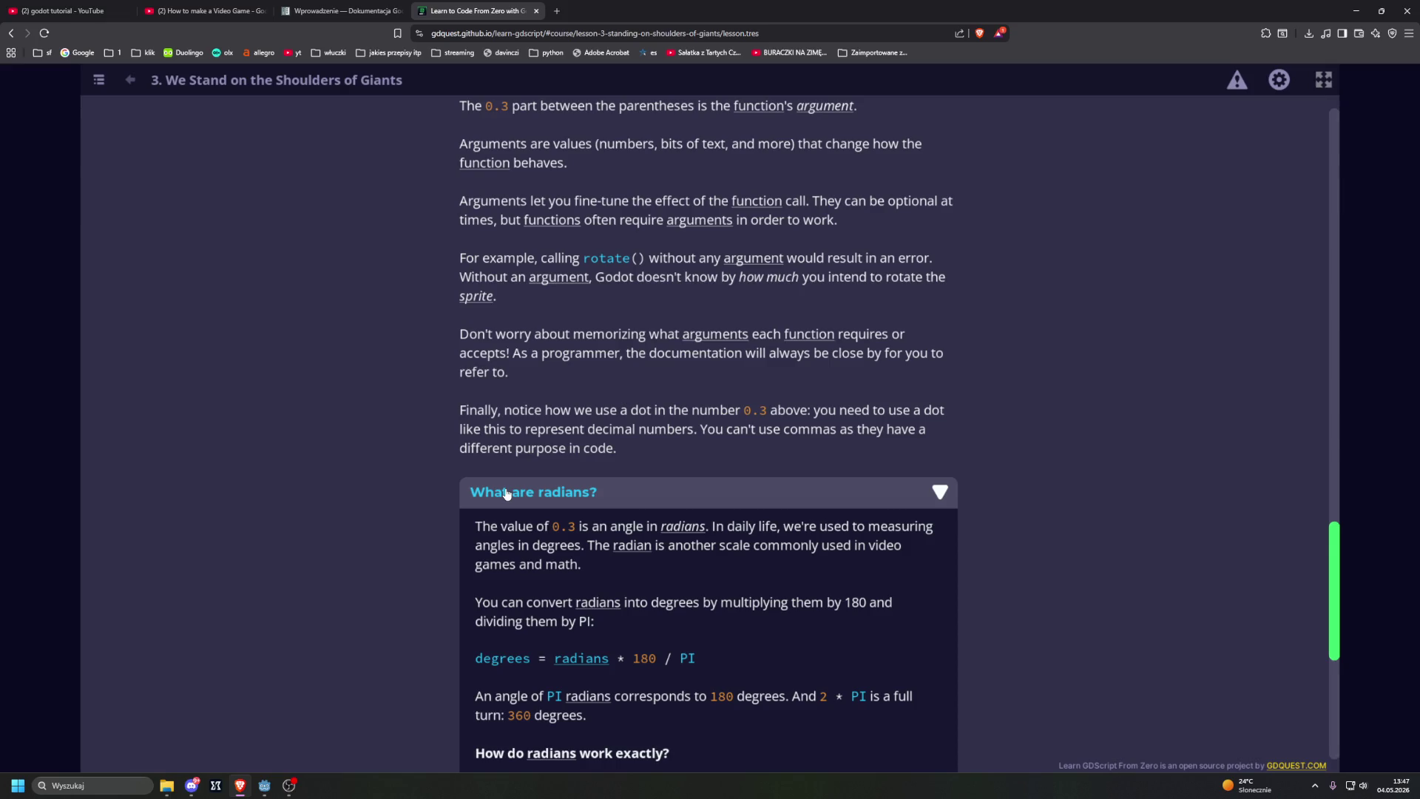
{"action": "scroll", "coordinate": [507, 494], "scroll_direction": "down", "scroll_amount": 2}
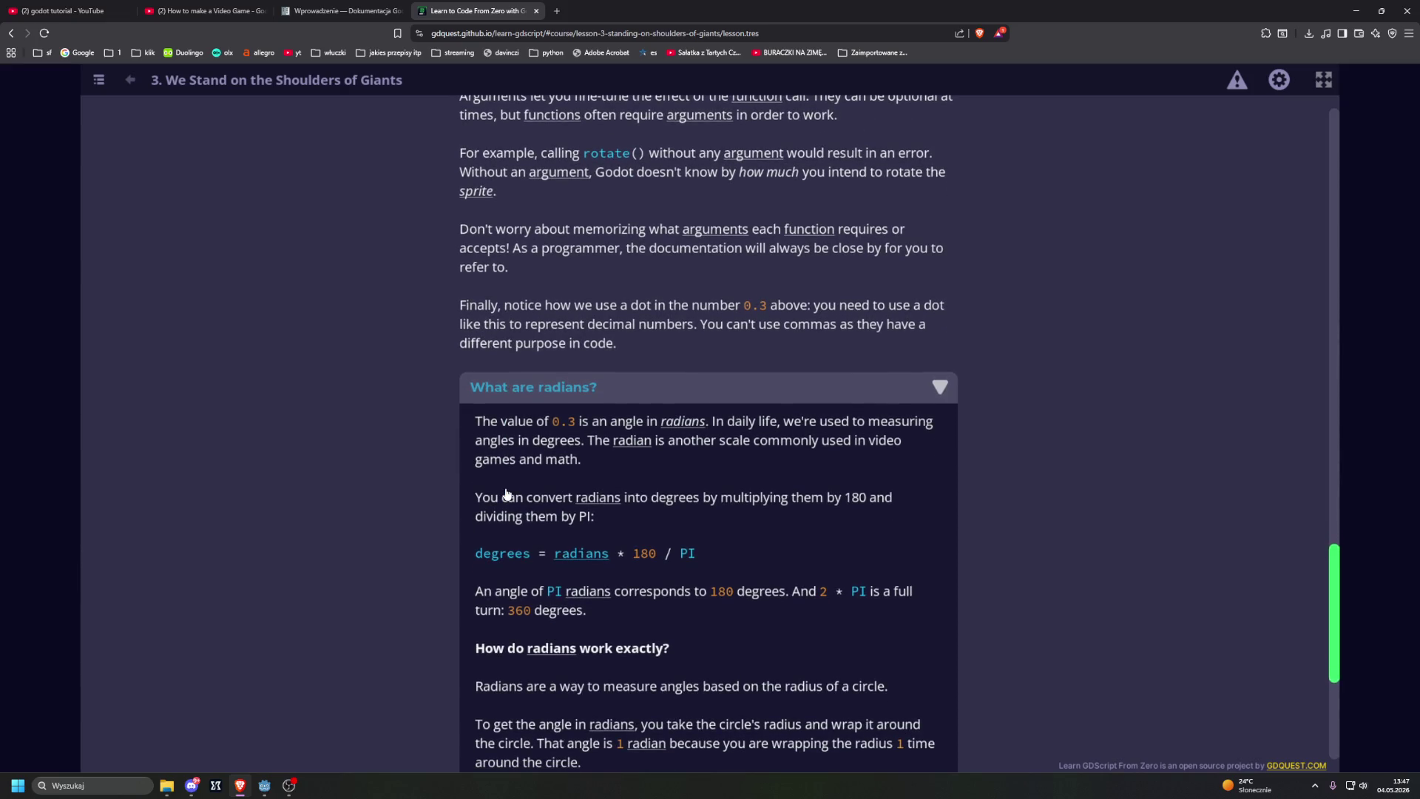
{"action": "scroll", "coordinate": [507, 494], "scroll_direction": "down", "scroll_amount": 2}
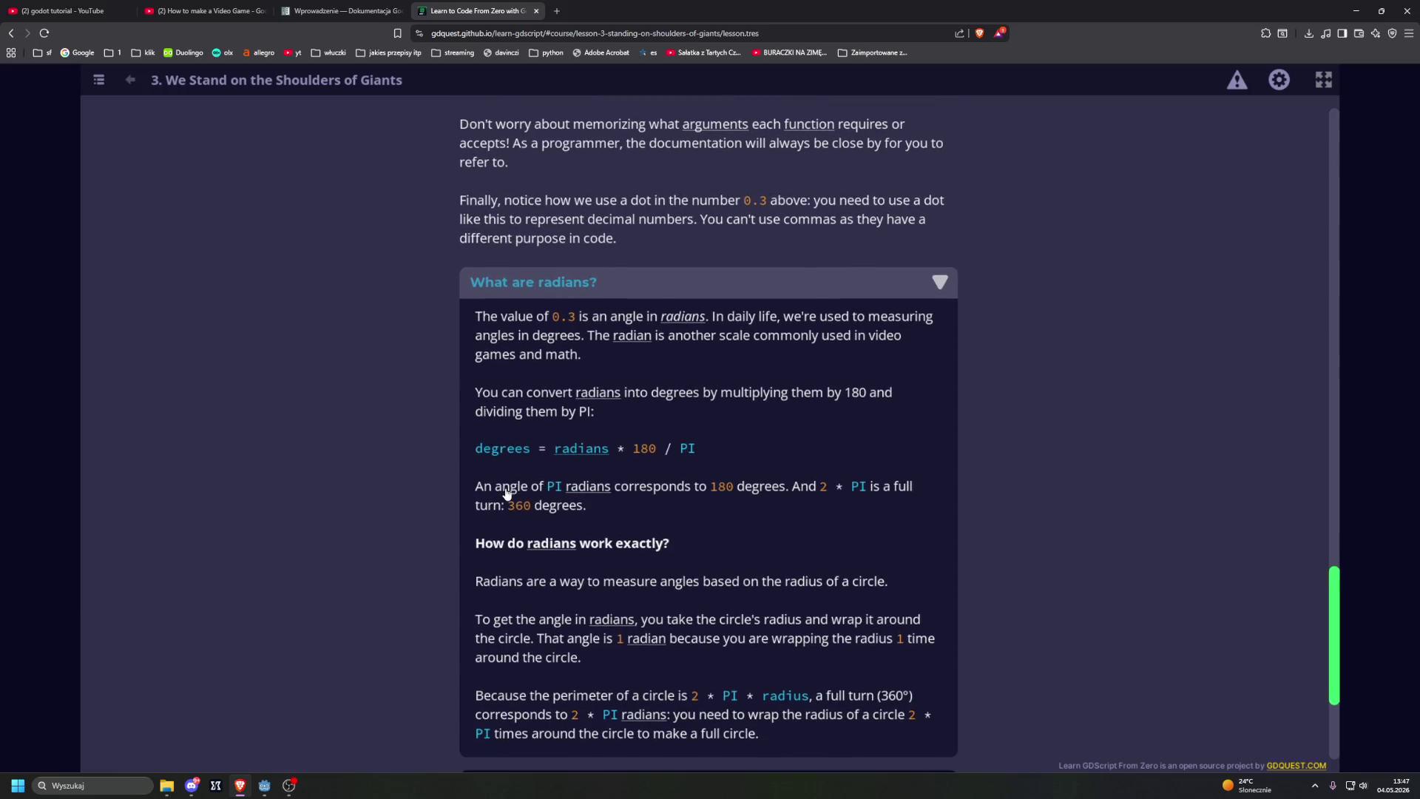
{"action": "left_click", "coordinate": [527, 284]}
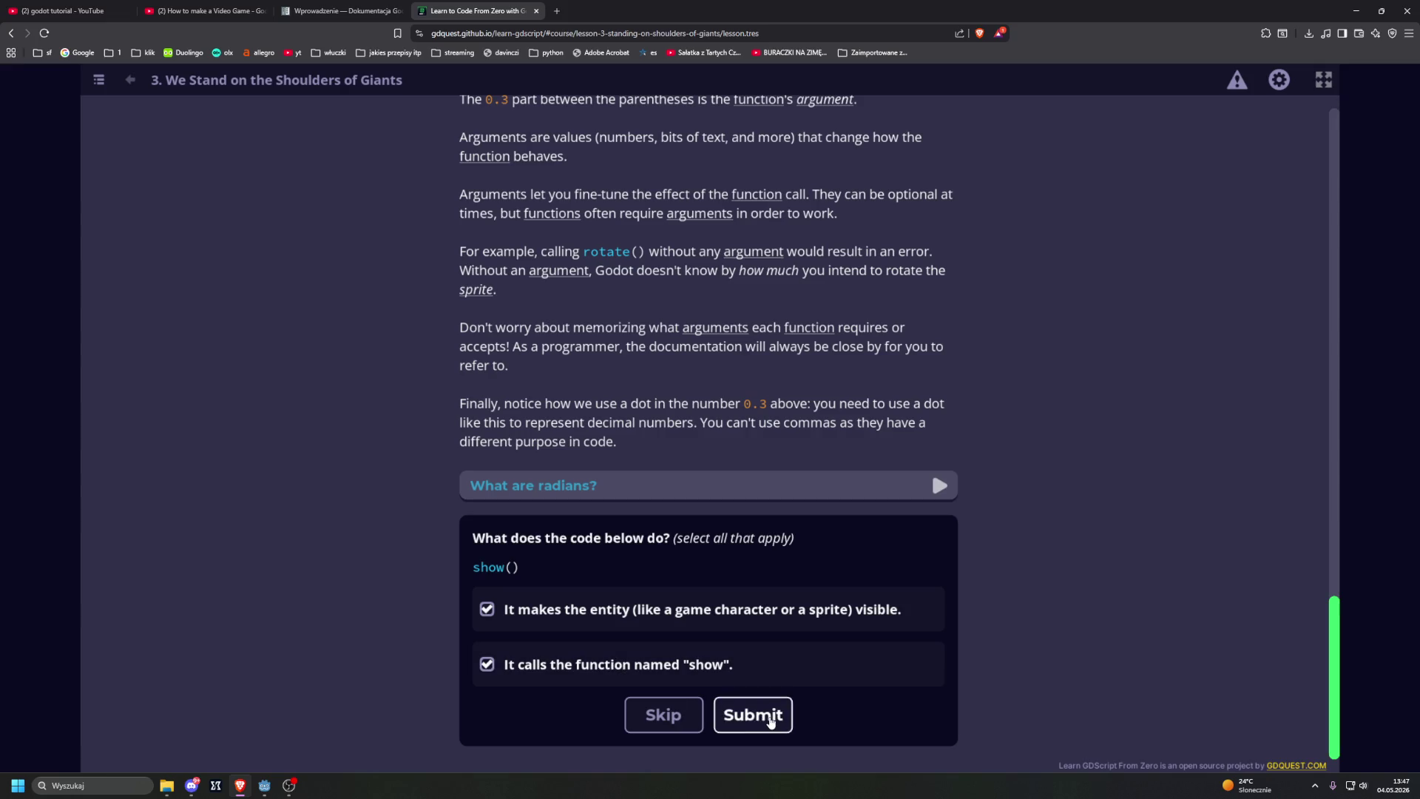
Step: Submit the show() quiz, then answer 'name followed by opening and closing parenthesis' for calling a function
{"action": "left_click", "coordinate": [770, 722]}
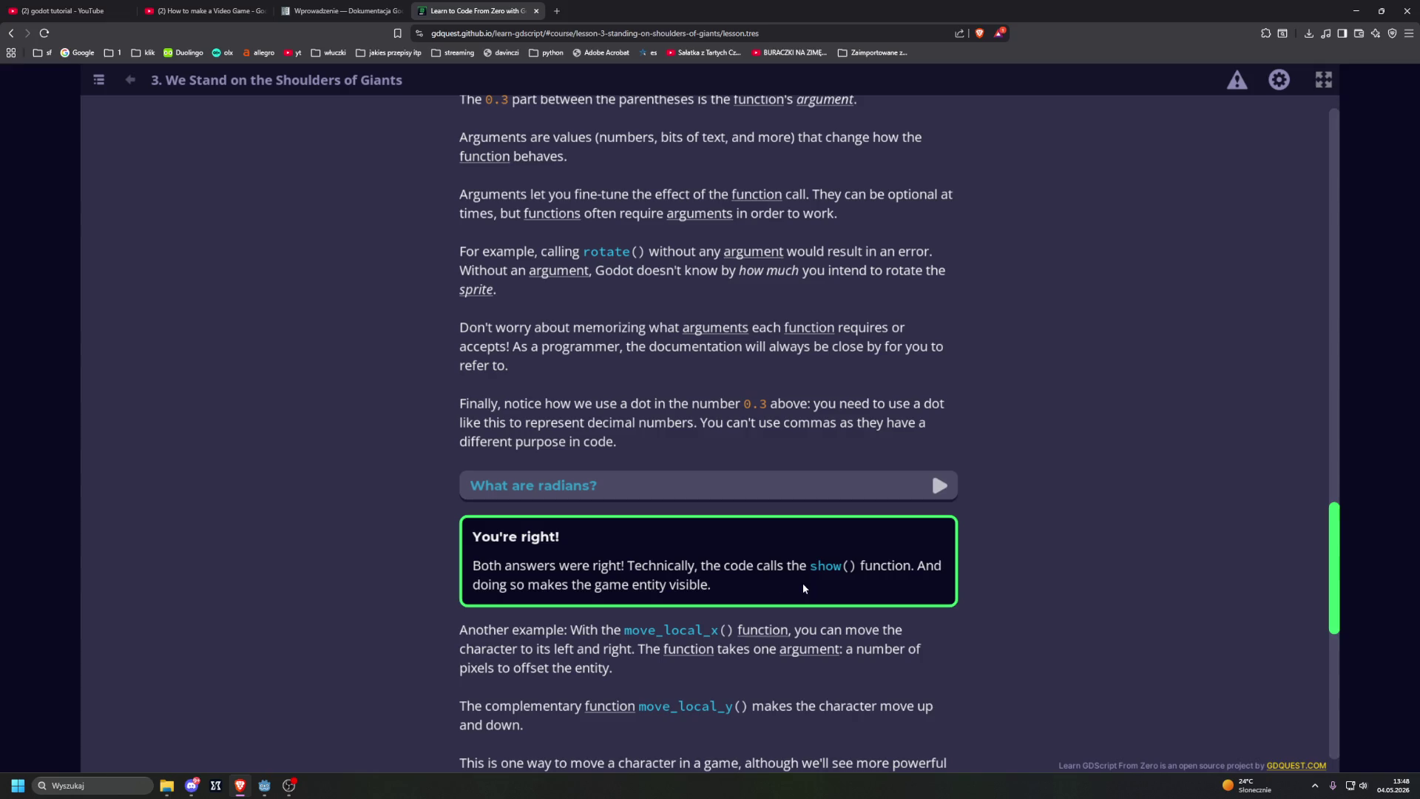
{"action": "scroll", "coordinate": [840, 571], "scroll_direction": "down", "scroll_amount": 4}
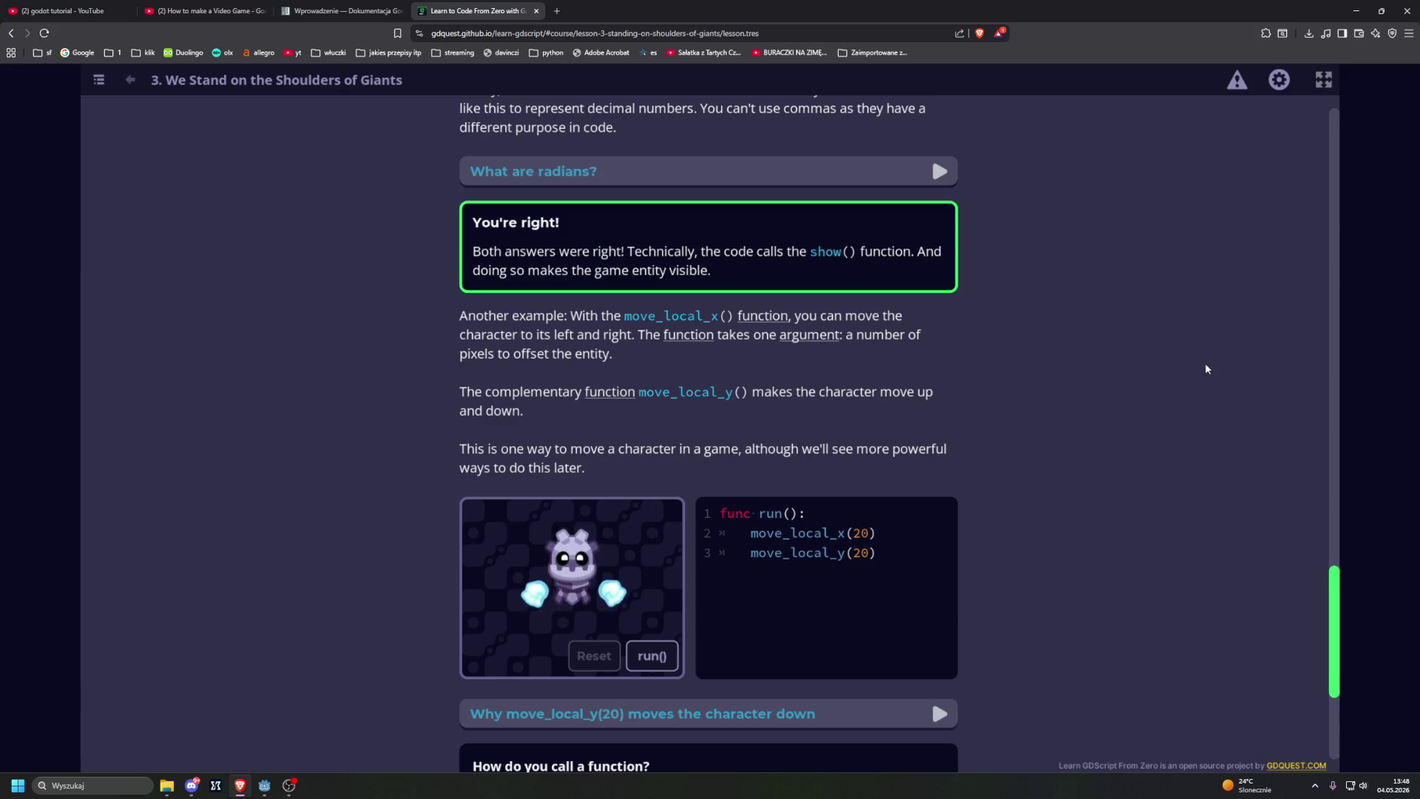
{"action": "scroll", "coordinate": [1065, 362], "scroll_direction": "down", "scroll_amount": 4}
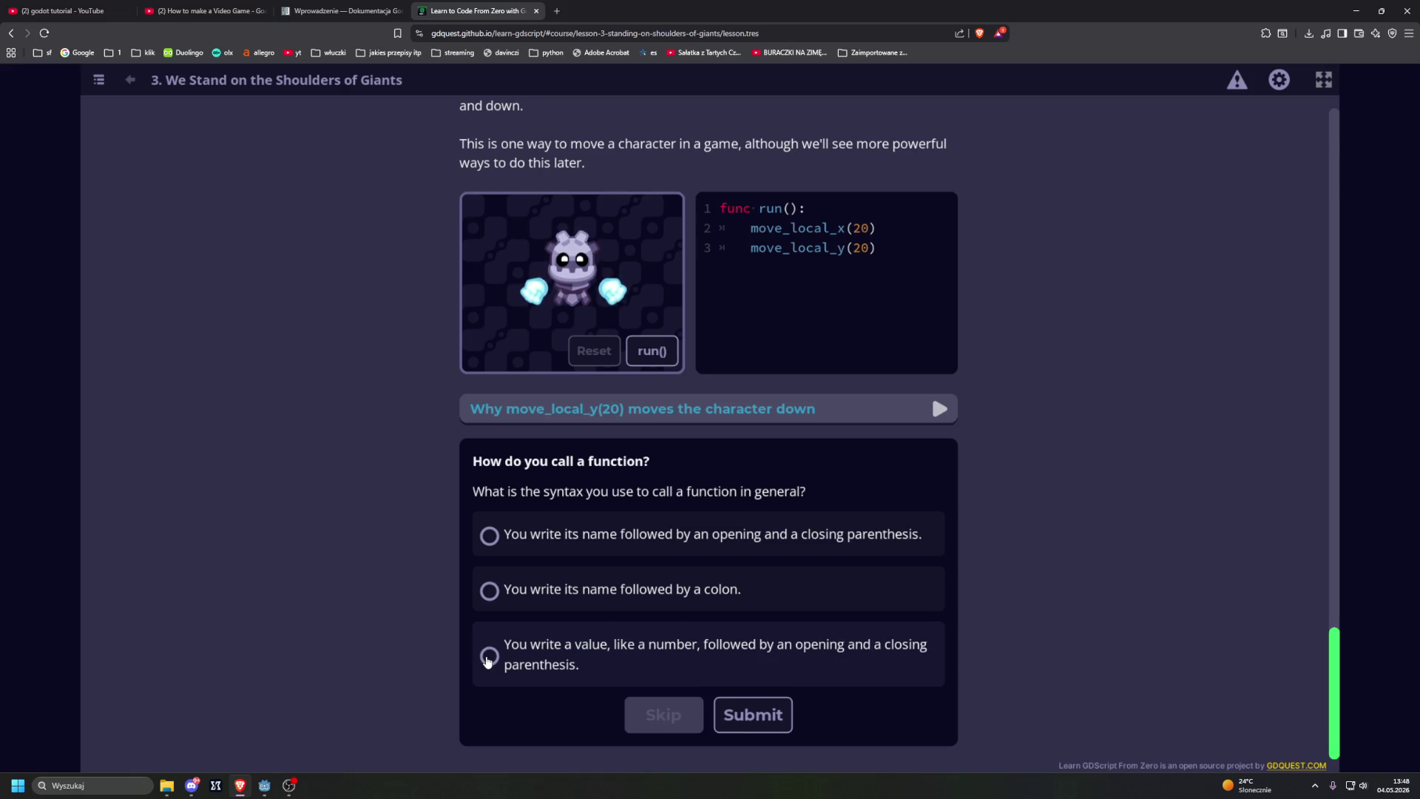
{"action": "left_click", "coordinate": [491, 537]}
{"action": "left_click", "coordinate": [754, 732]}
{"action": "scroll", "coordinate": [382, 534], "scroll_direction": "down", "scroll_amount": 2}
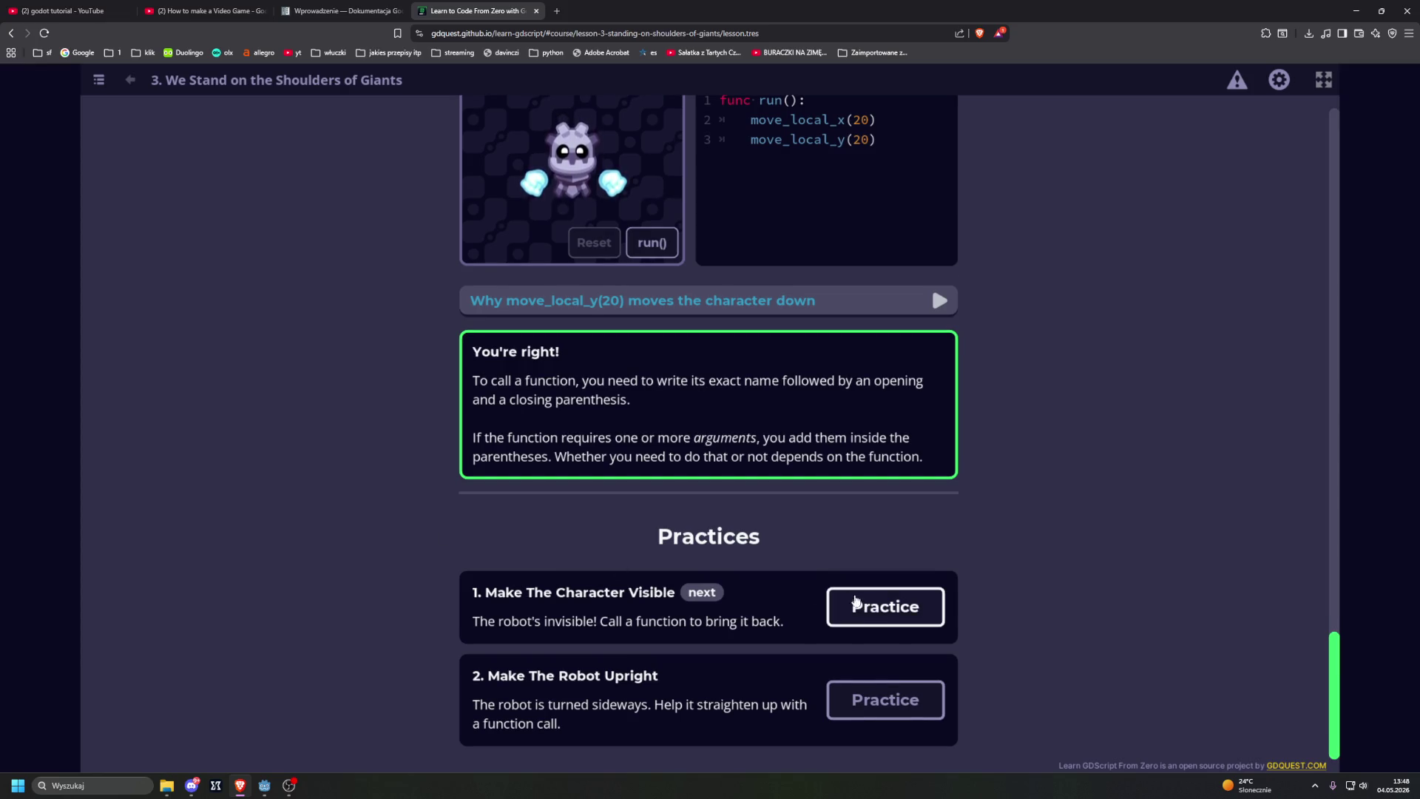
Step: Start the Make The Character Visible practice, type show(): on line 2 and run it
{"action": "left_click", "coordinate": [885, 606]}
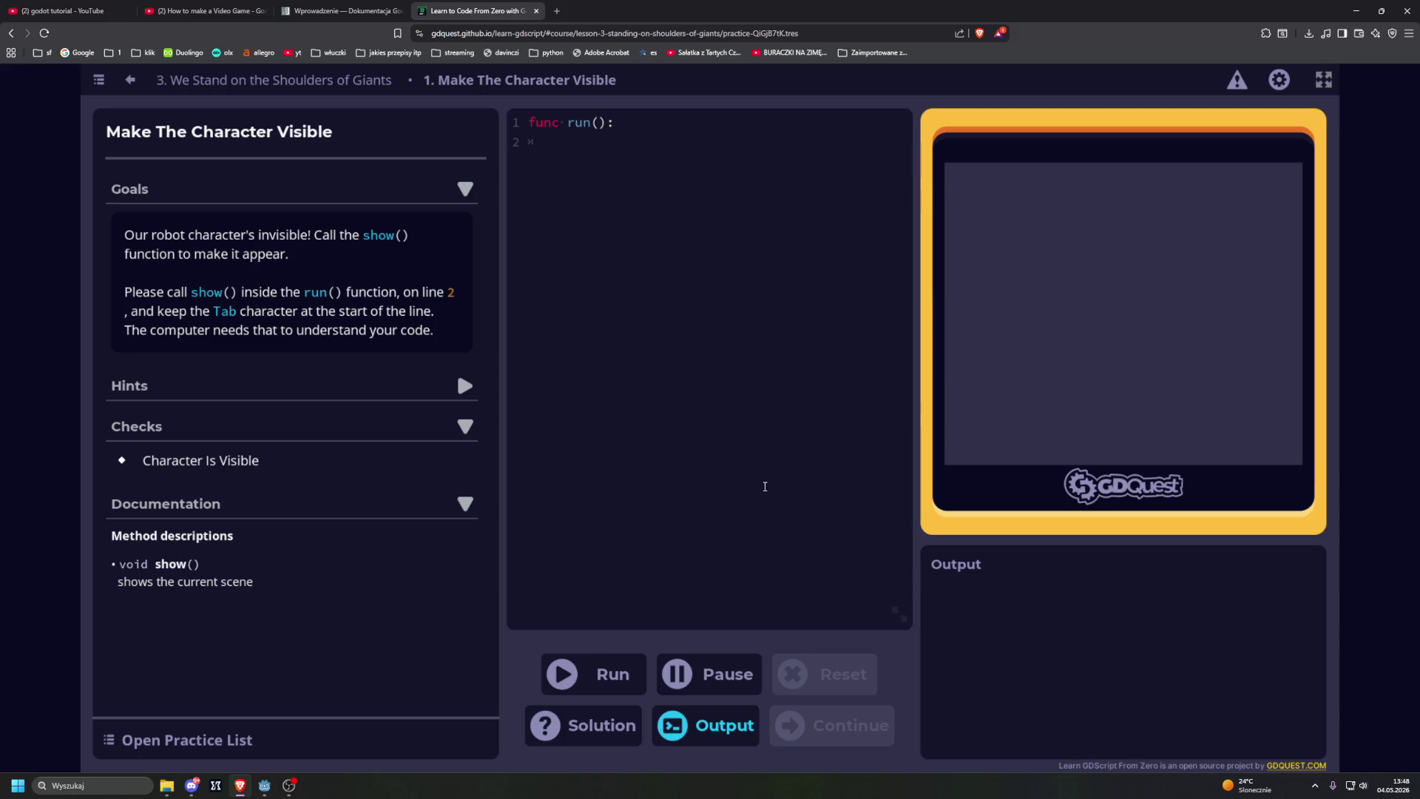
{"action": "left_click", "coordinate": [762, 468]}
{"action": "type", "text": "sh"}
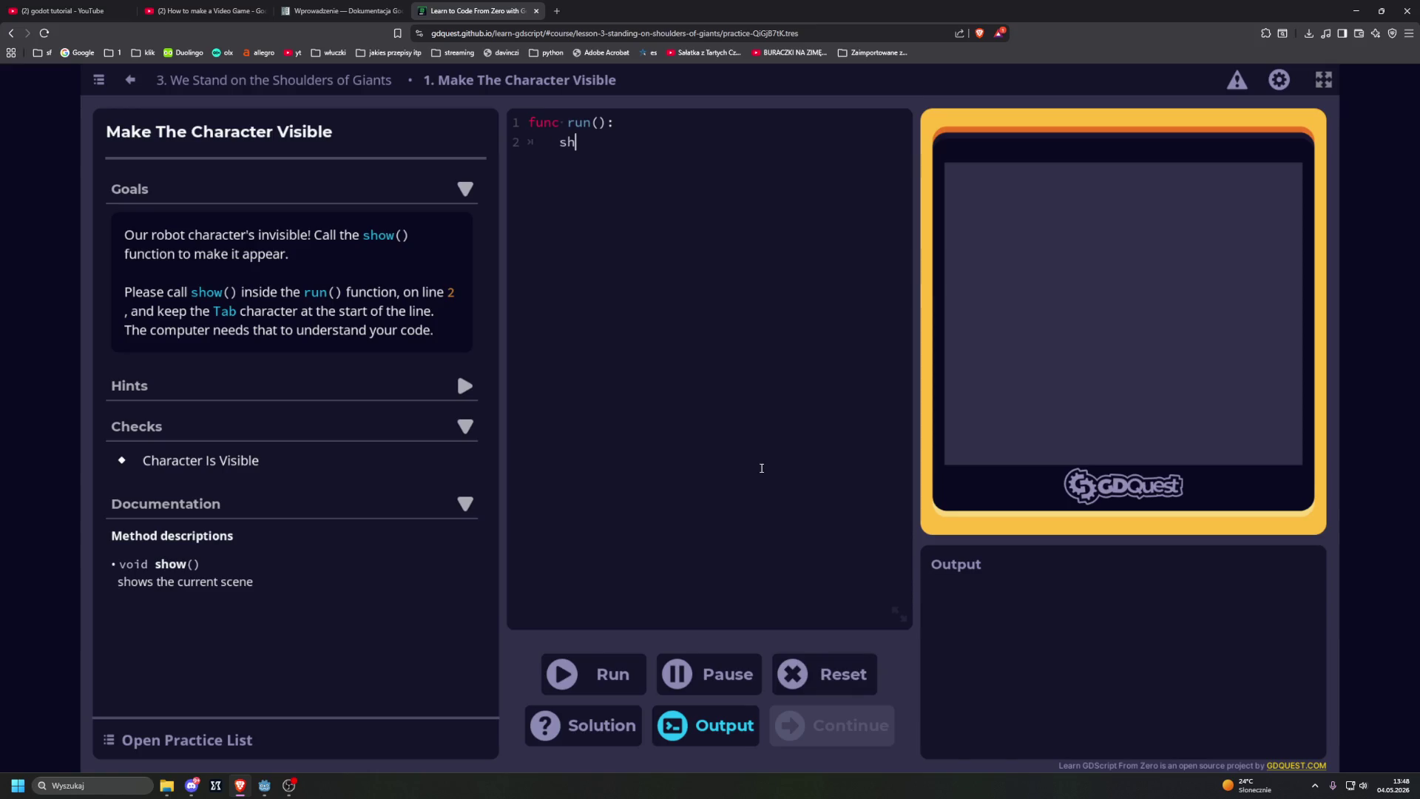
{"action": "type", "text": "ow()"}
{"action": "type", "text": ":"}
{"action": "key", "text": "ctrl+Return"}
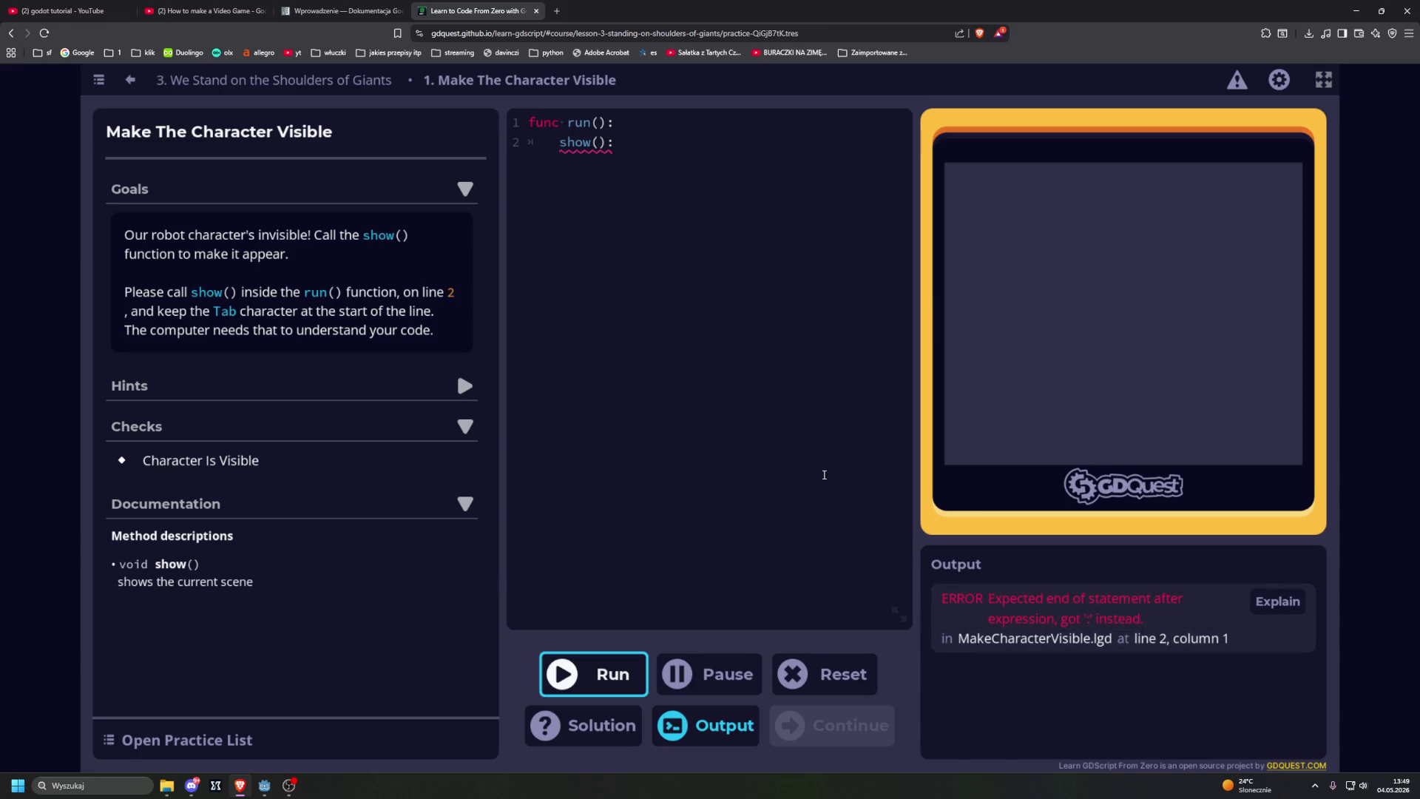
Step: Delete the stray colon after show() and rerun the code to pass the practice
{"action": "left_click", "coordinate": [640, 137]}
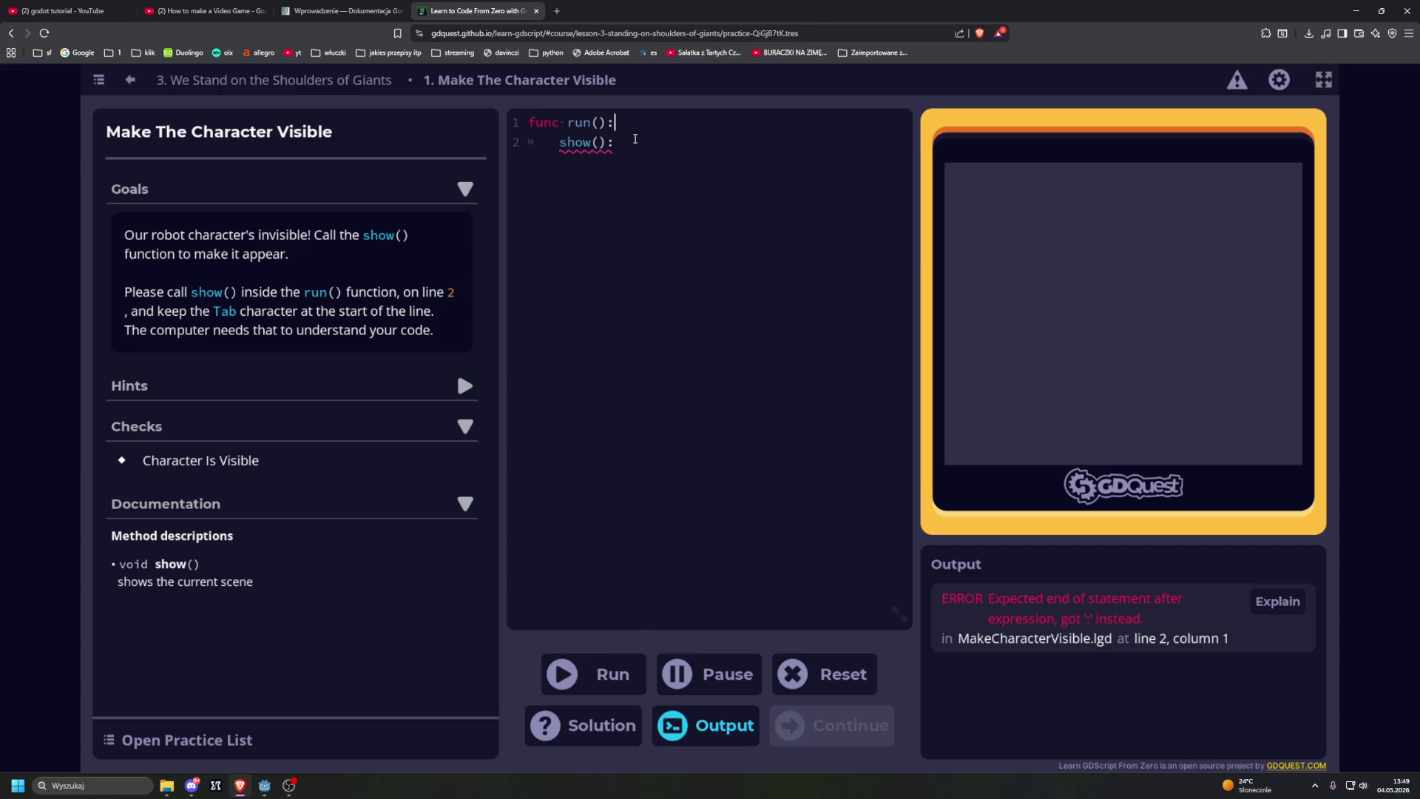
{"action": "mouse_move", "coordinate": [633, 145]}
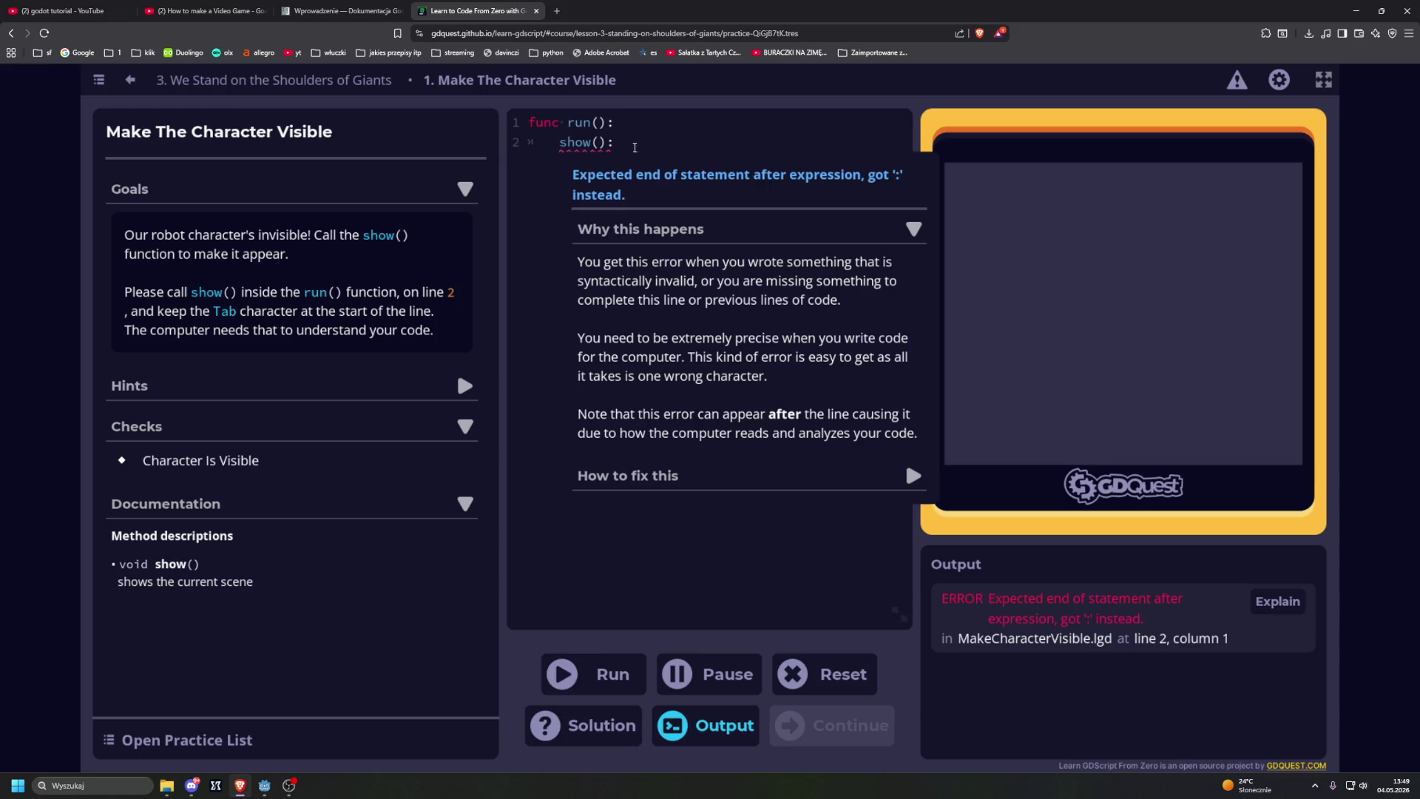
{"action": "left_click", "coordinate": [616, 141]}
{"action": "key", "text": "BackSpace"}
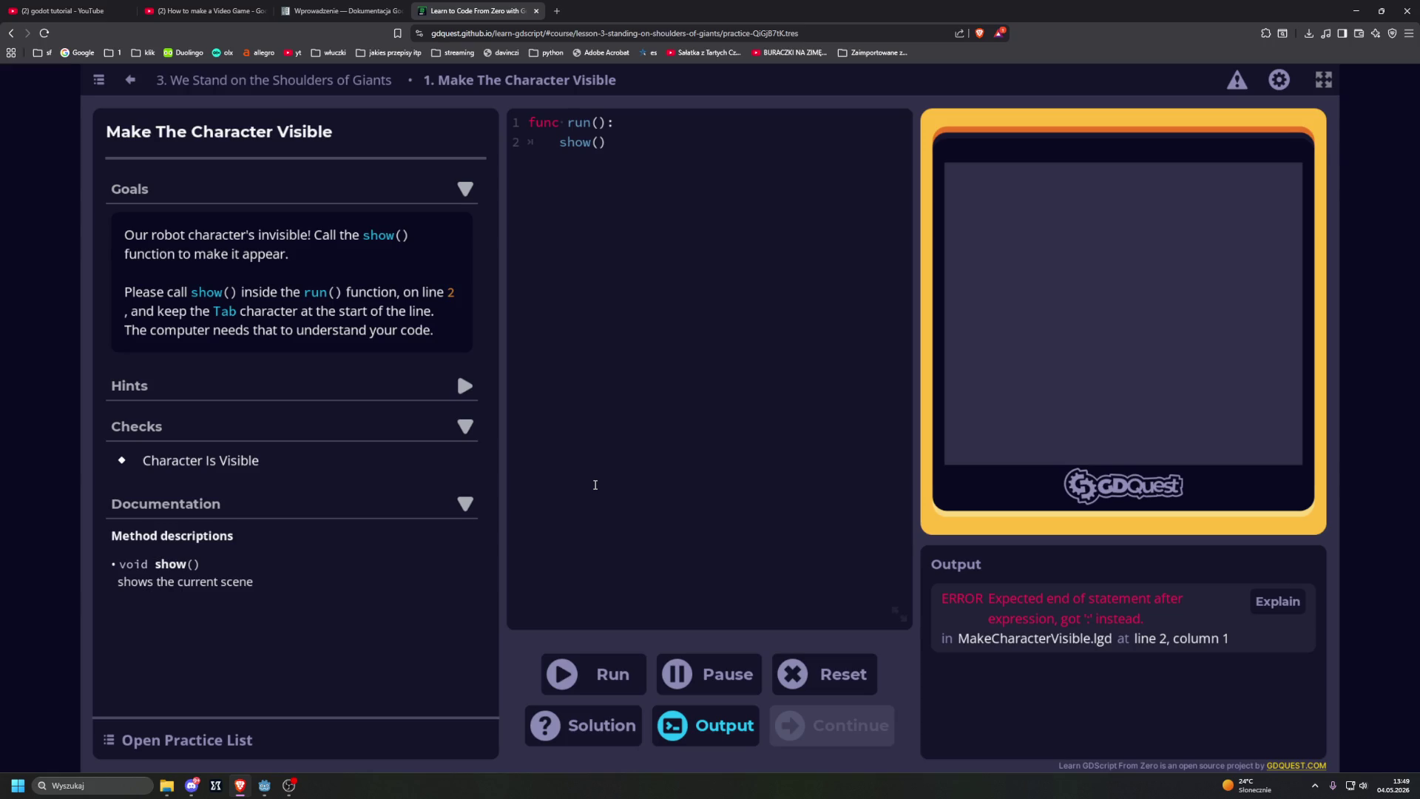
{"action": "left_click", "coordinate": [583, 674]}
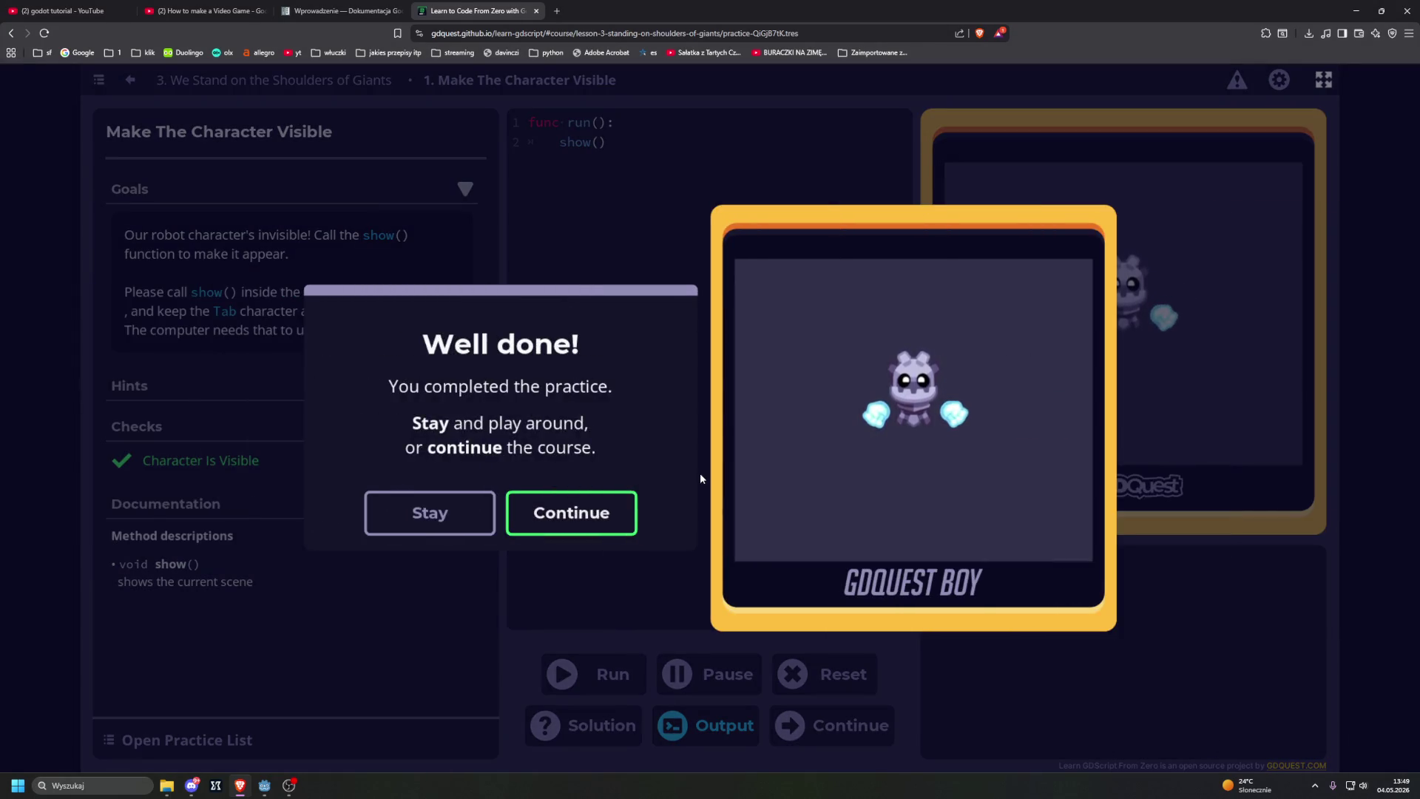
{"action": "left_click", "coordinate": [574, 513]}
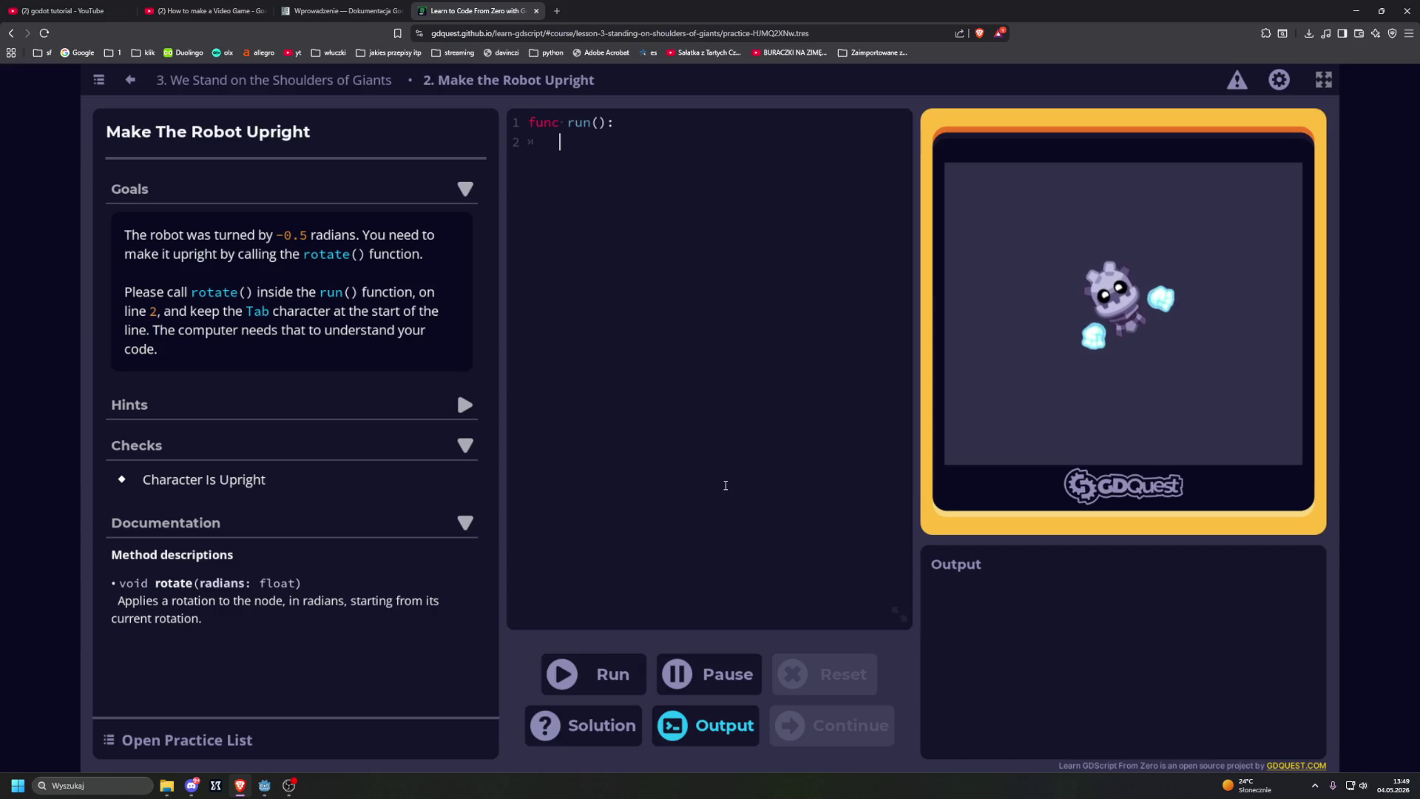
Step: Write rotate(0.5) on line 2 and run it to make the robot upright and finish lesson 3
{"action": "type", "text": "ro"}
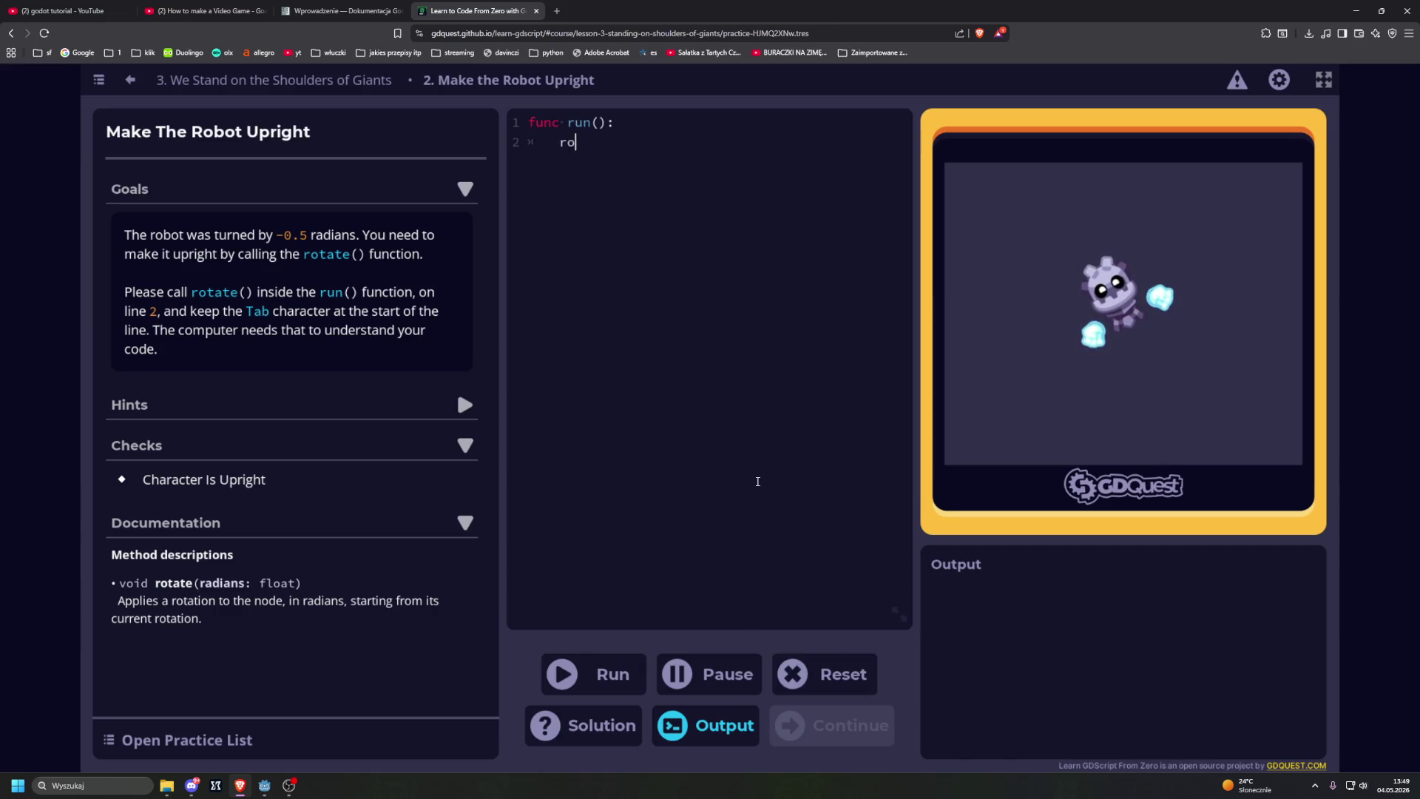
{"action": "type", "text": "tat"}
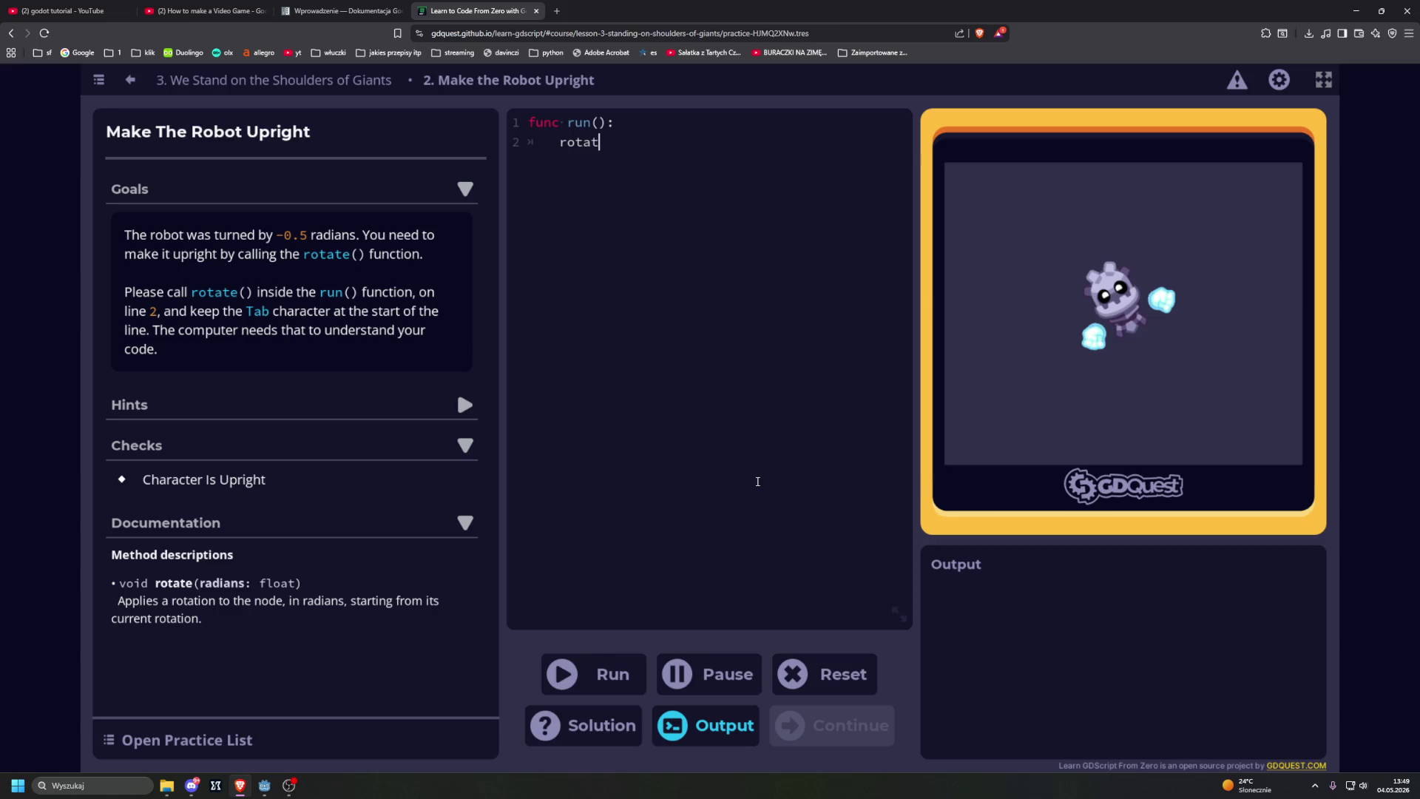
{"action": "type", "text": "e("}
{"action": "type", "text": "0"}
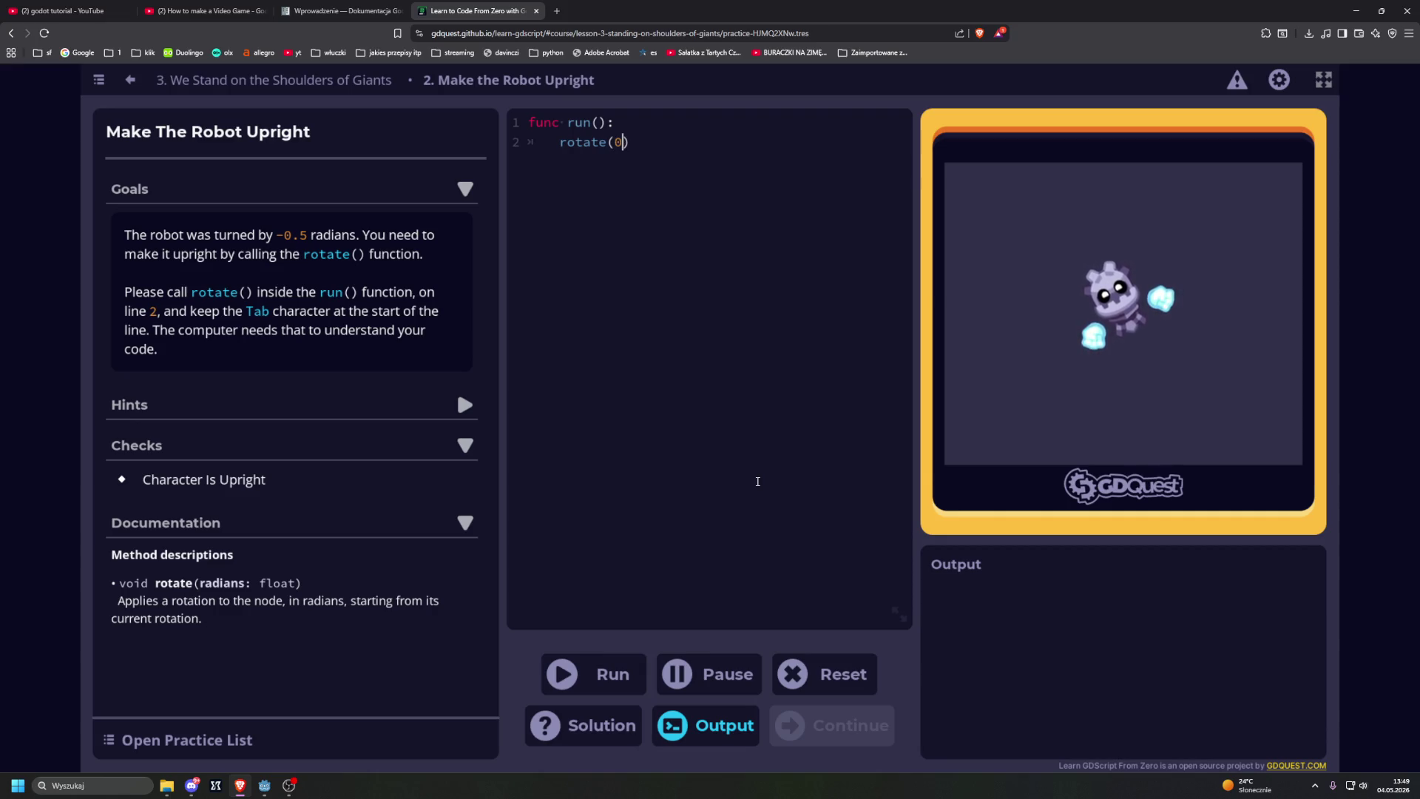
{"action": "type", "text": ".5"}
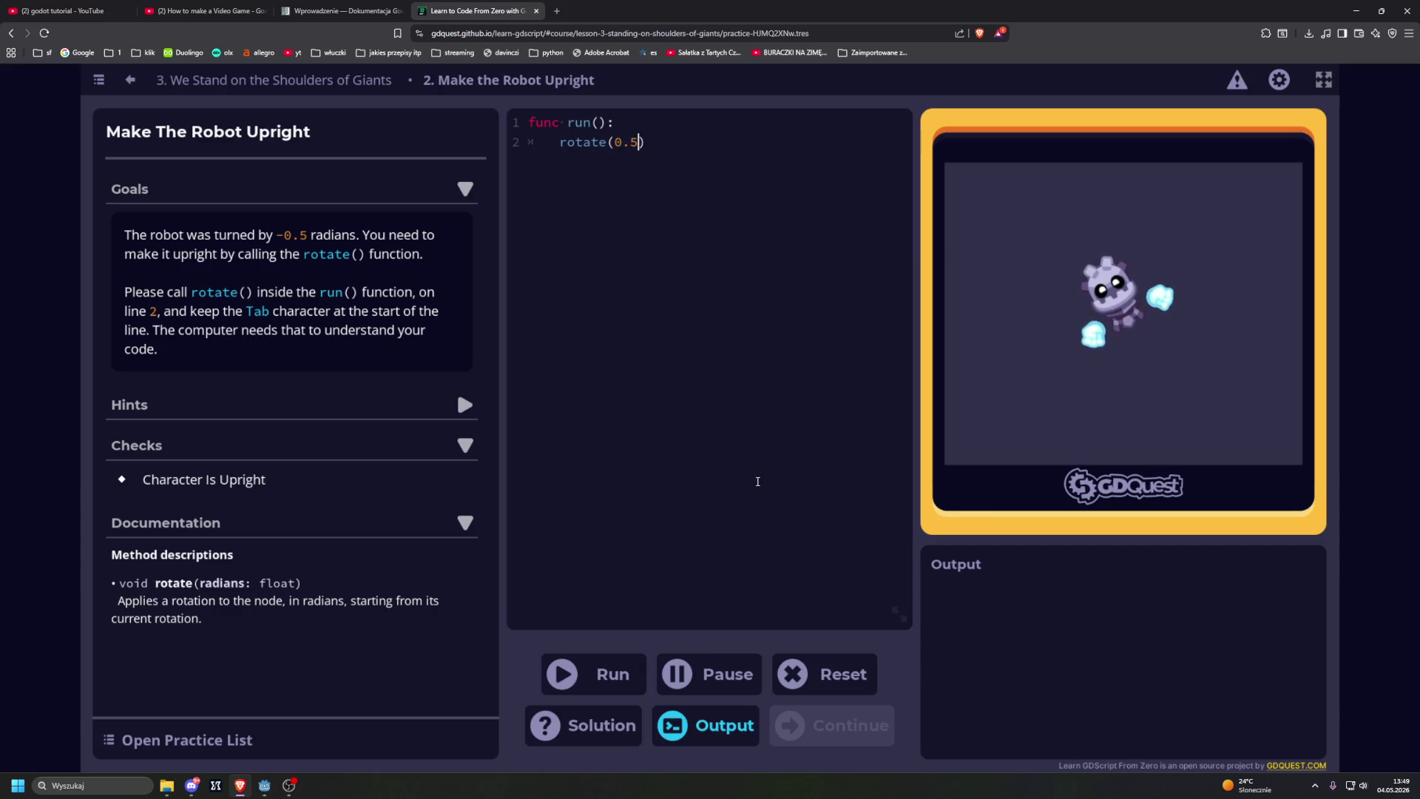
{"action": "left_click", "coordinate": [600, 673]}
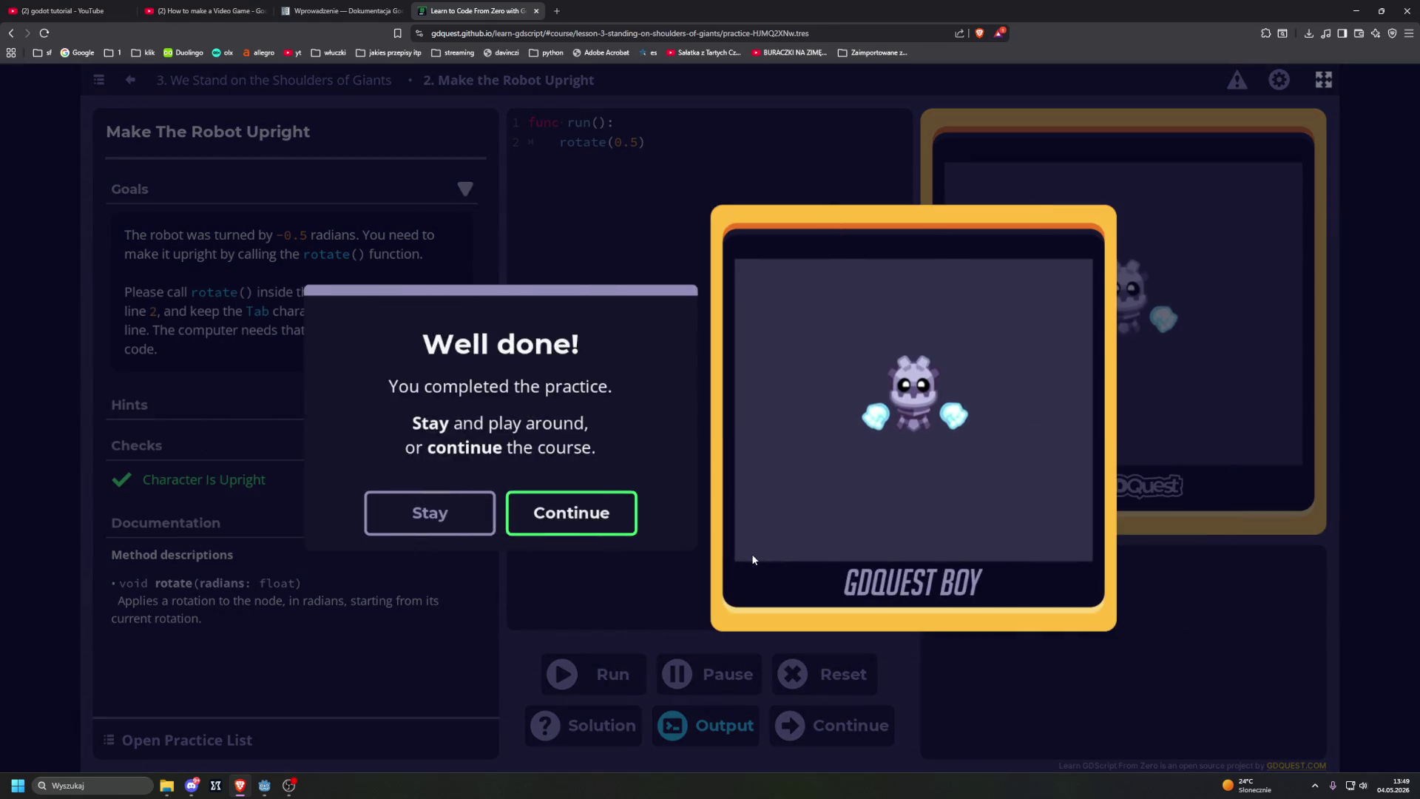
{"action": "key", "text": "Return"}
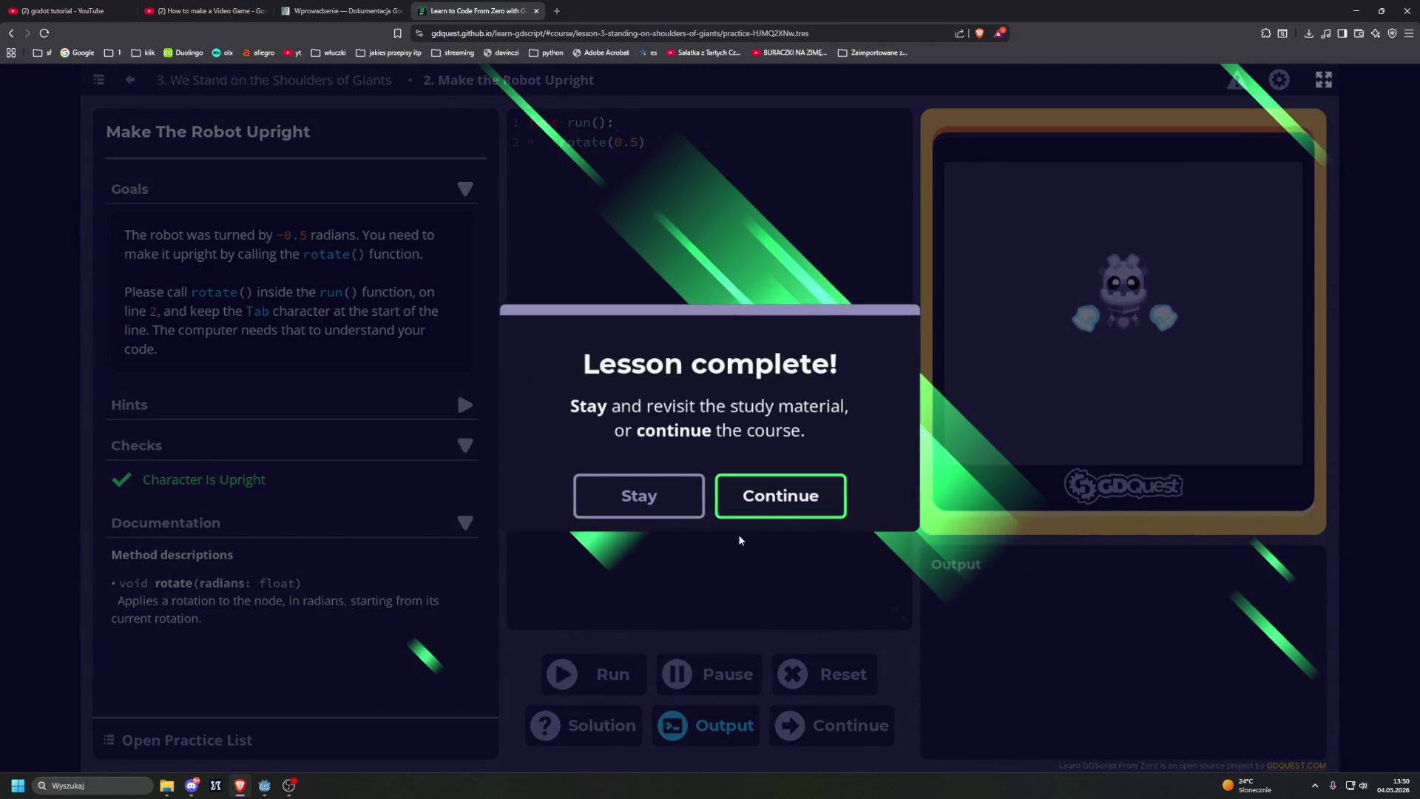
Step: Continue to lesson 4, read its turtle introduction, then switch to the Godot documentation tab
{"action": "key", "text": "Return"}
{"action": "scroll", "coordinate": [848, 520], "scroll_direction": "down", "scroll_amount": 1}
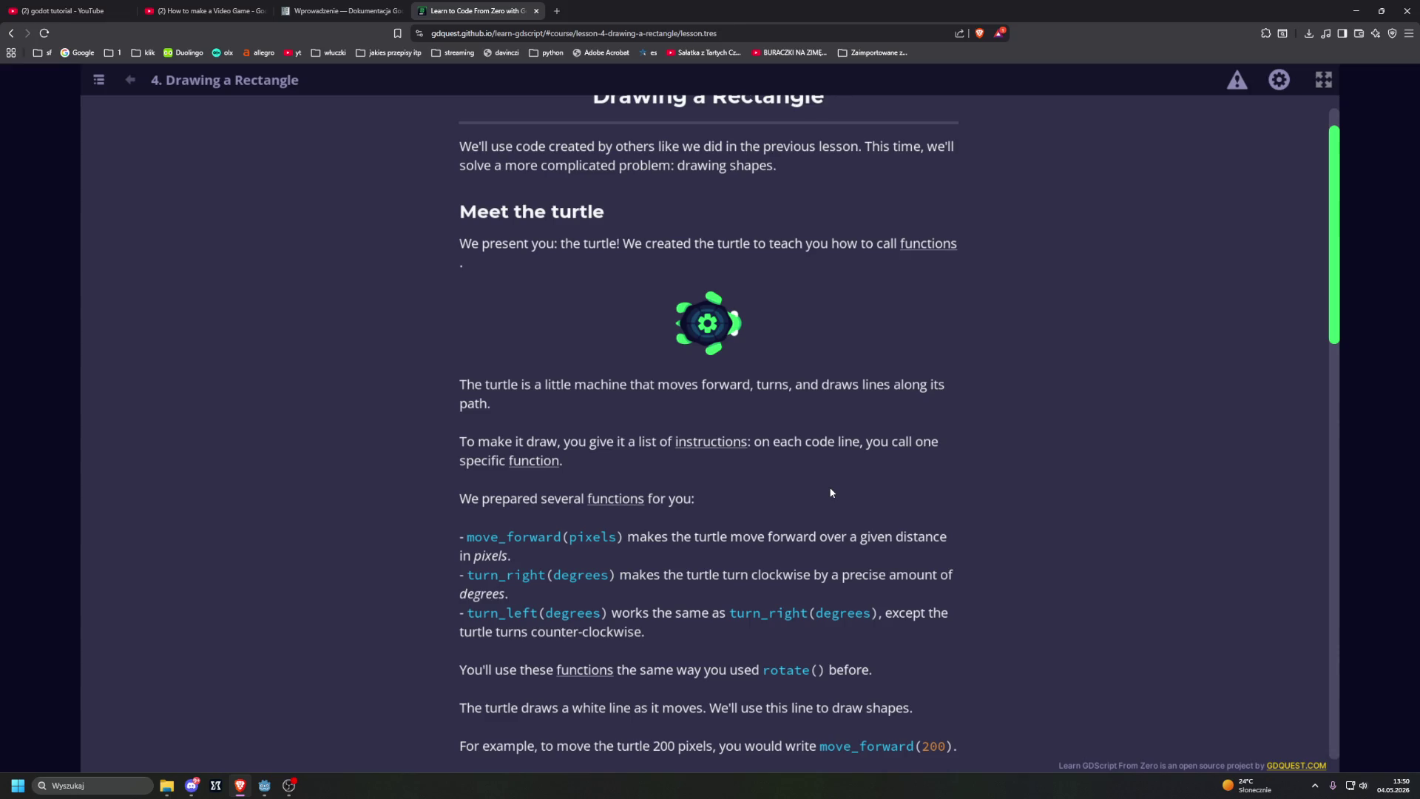
{"action": "scroll", "coordinate": [830, 492], "scroll_direction": "down", "scroll_amount": 2}
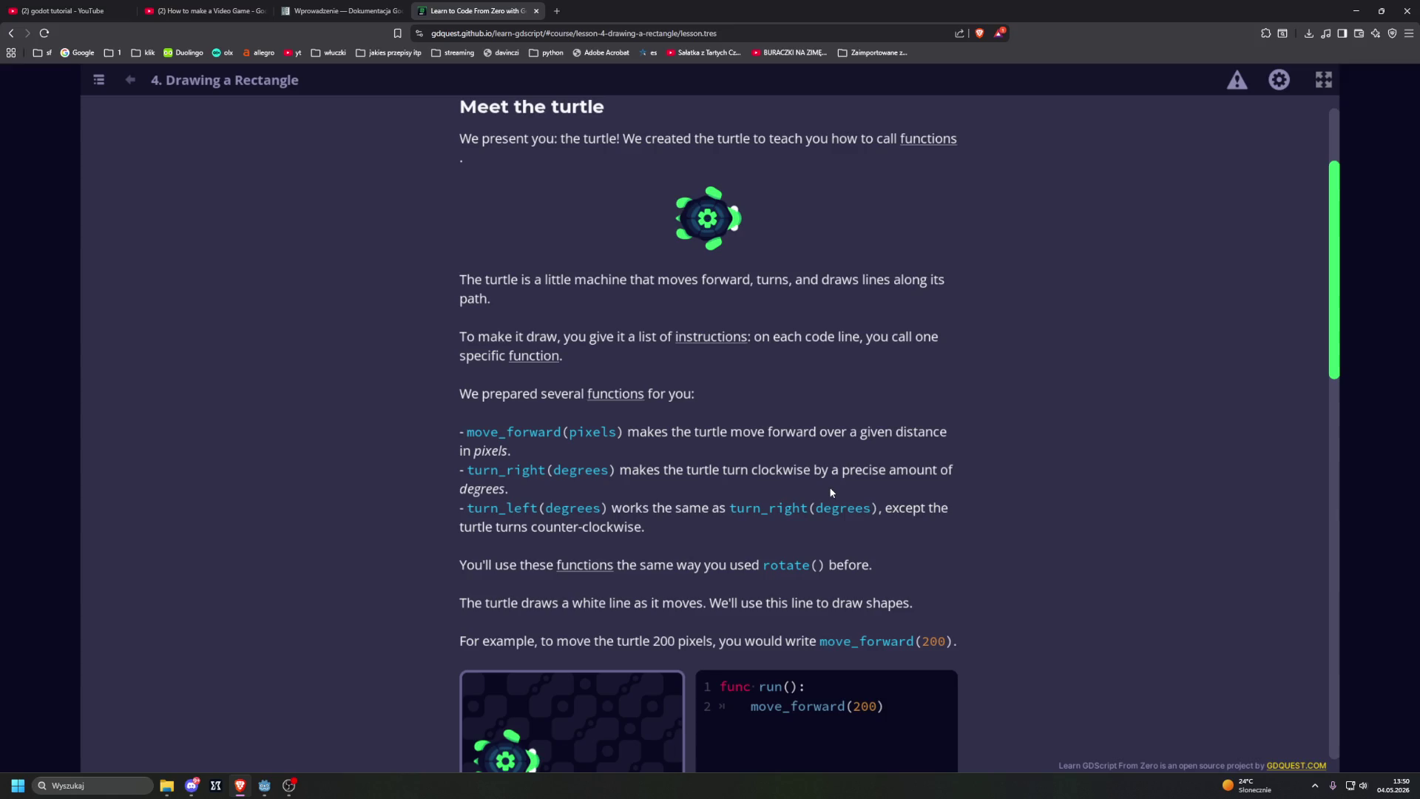
{"action": "scroll", "coordinate": [830, 492], "scroll_direction": "down", "scroll_amount": 2}
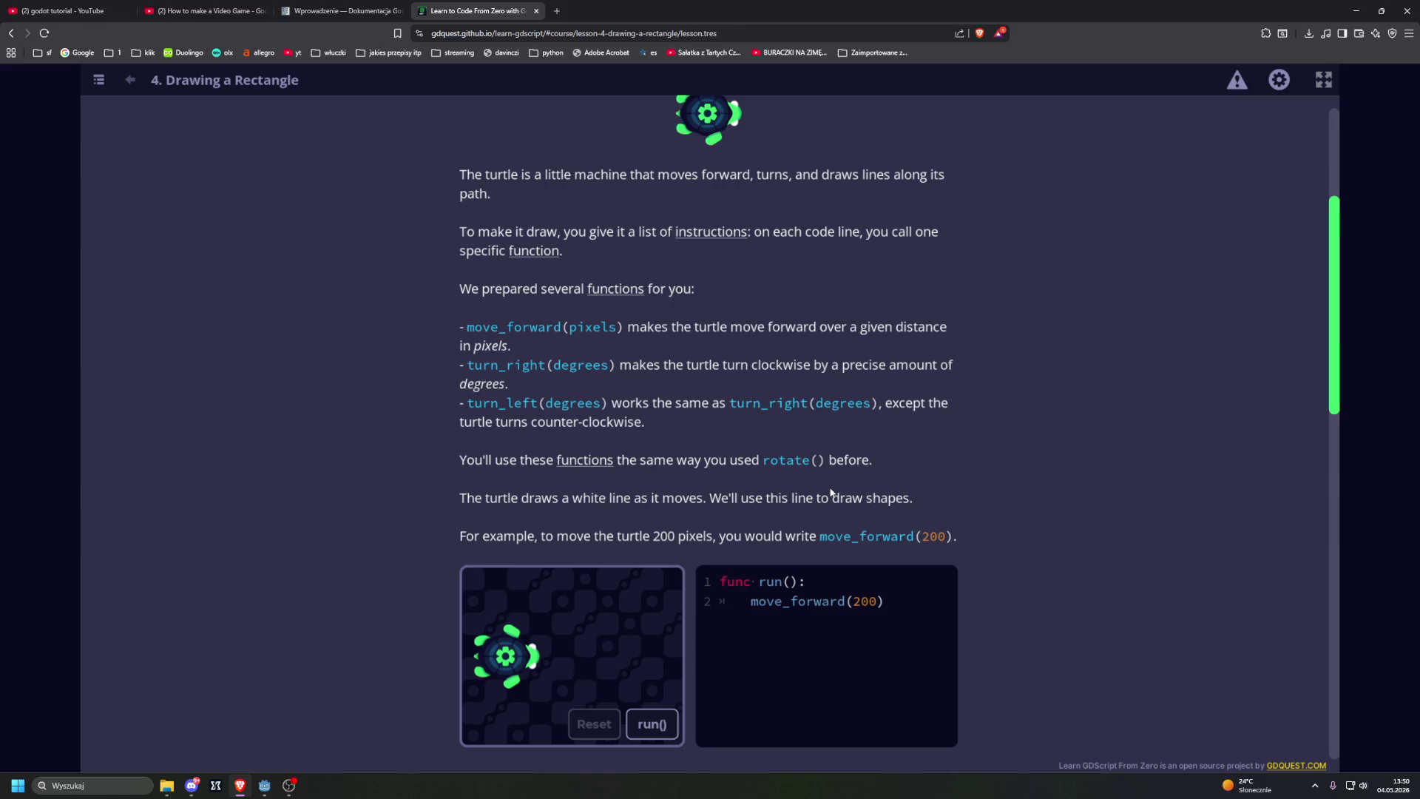
{"action": "left_click", "coordinate": [339, 8]}
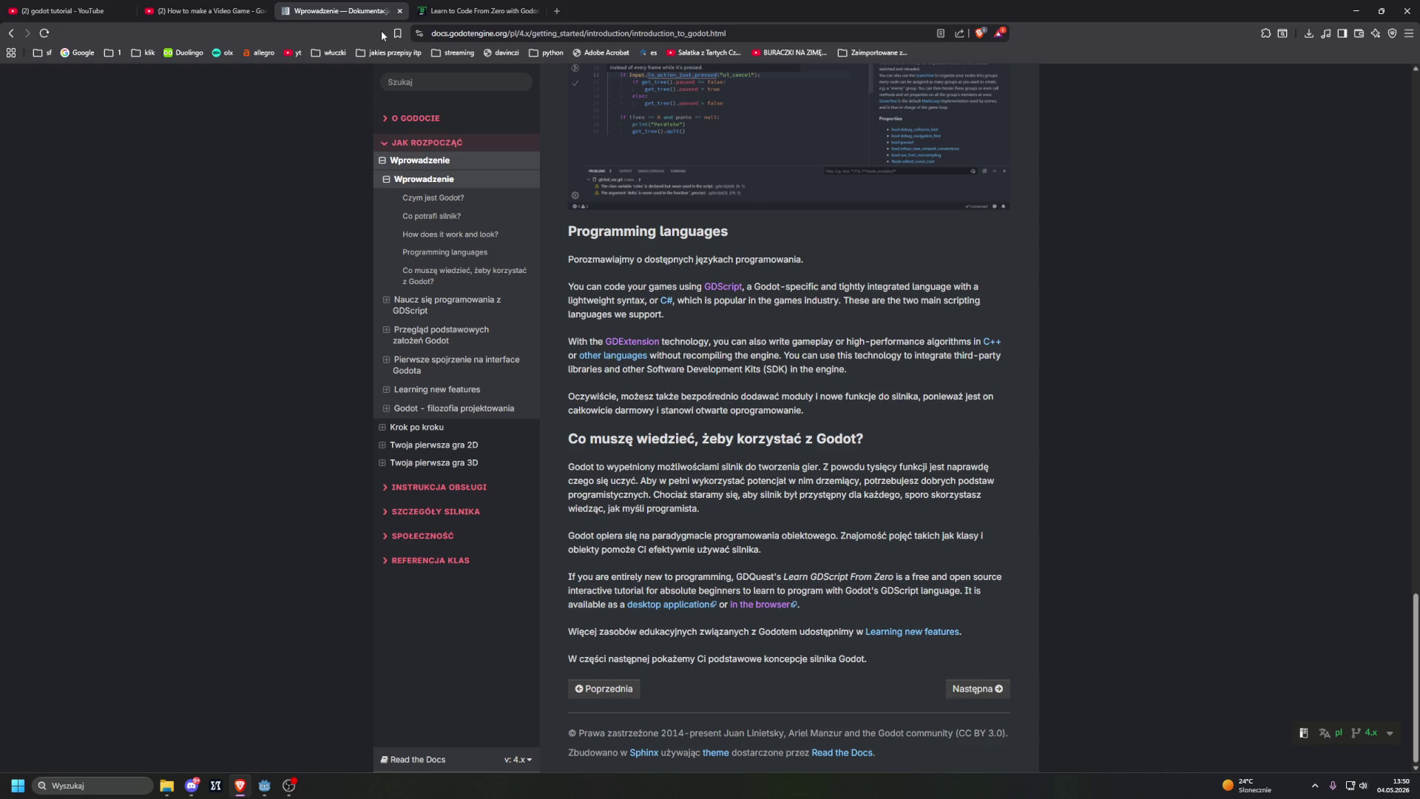
Step: Return to the Learn to Code From Zero tab showing the Drawing a Rectangle lesson
{"action": "left_click", "coordinate": [510, 10]}
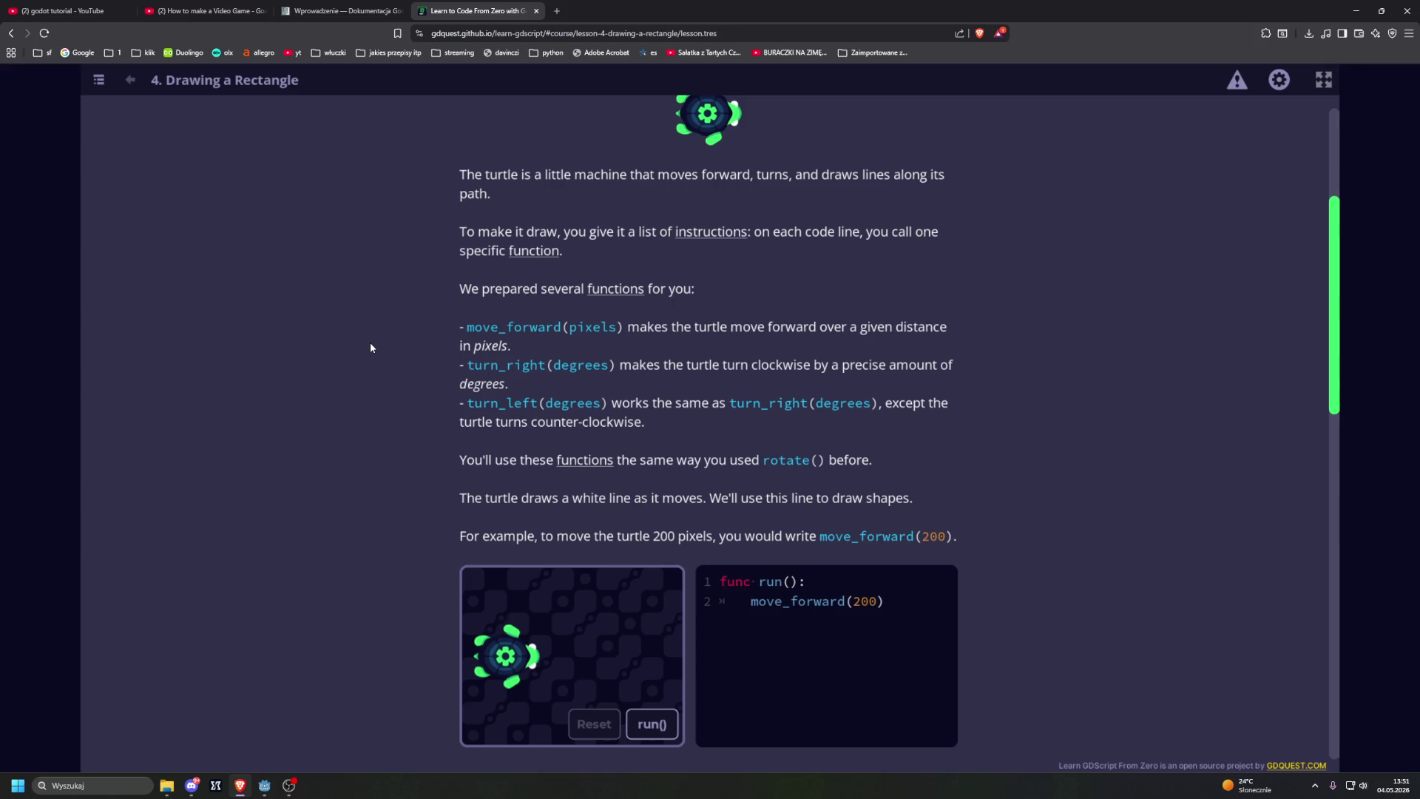
Step: Run the move_forward(200) turtle example twice
{"action": "scroll", "coordinate": [371, 345], "scroll_direction": "down", "scroll_amount": 1}
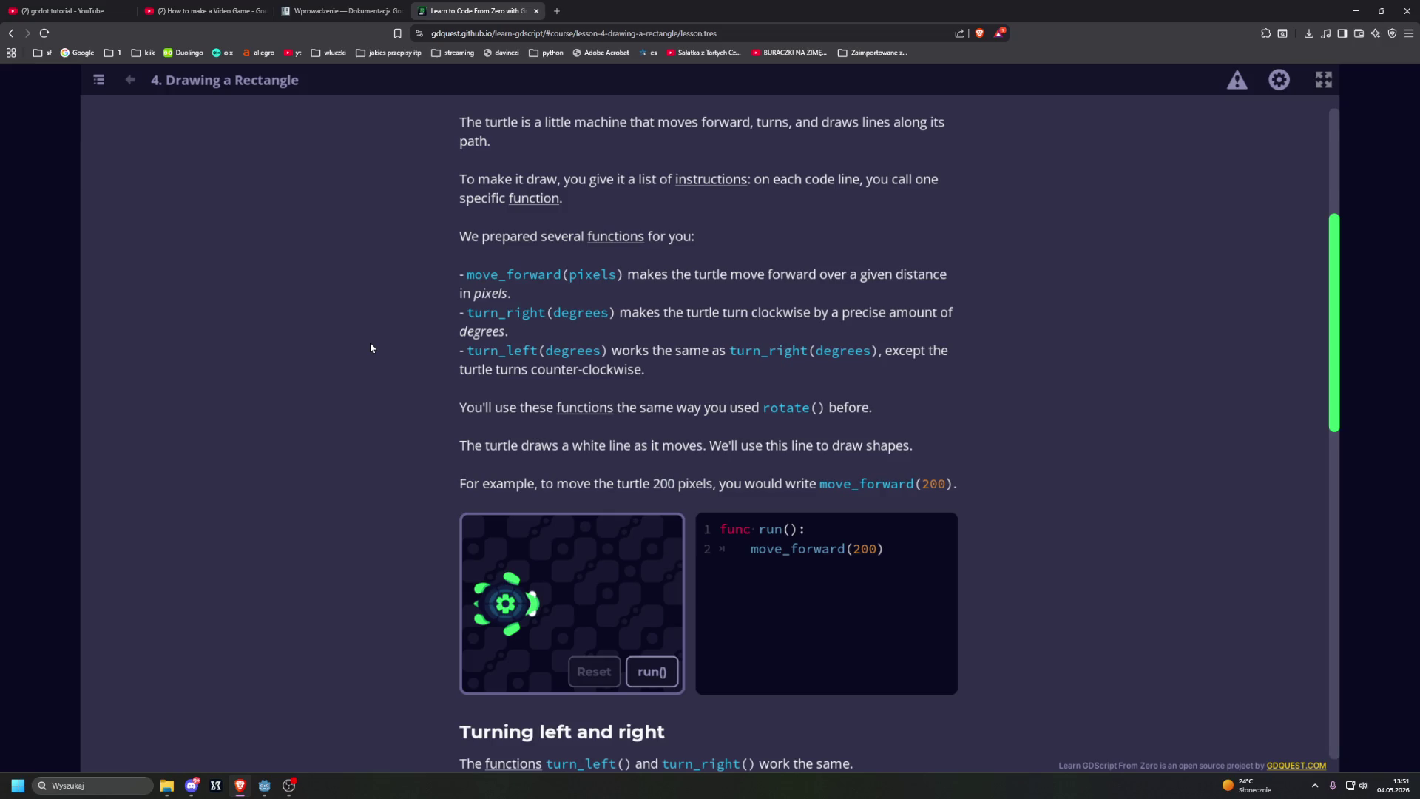
{"action": "scroll", "coordinate": [371, 349], "scroll_direction": "down", "scroll_amount": 2}
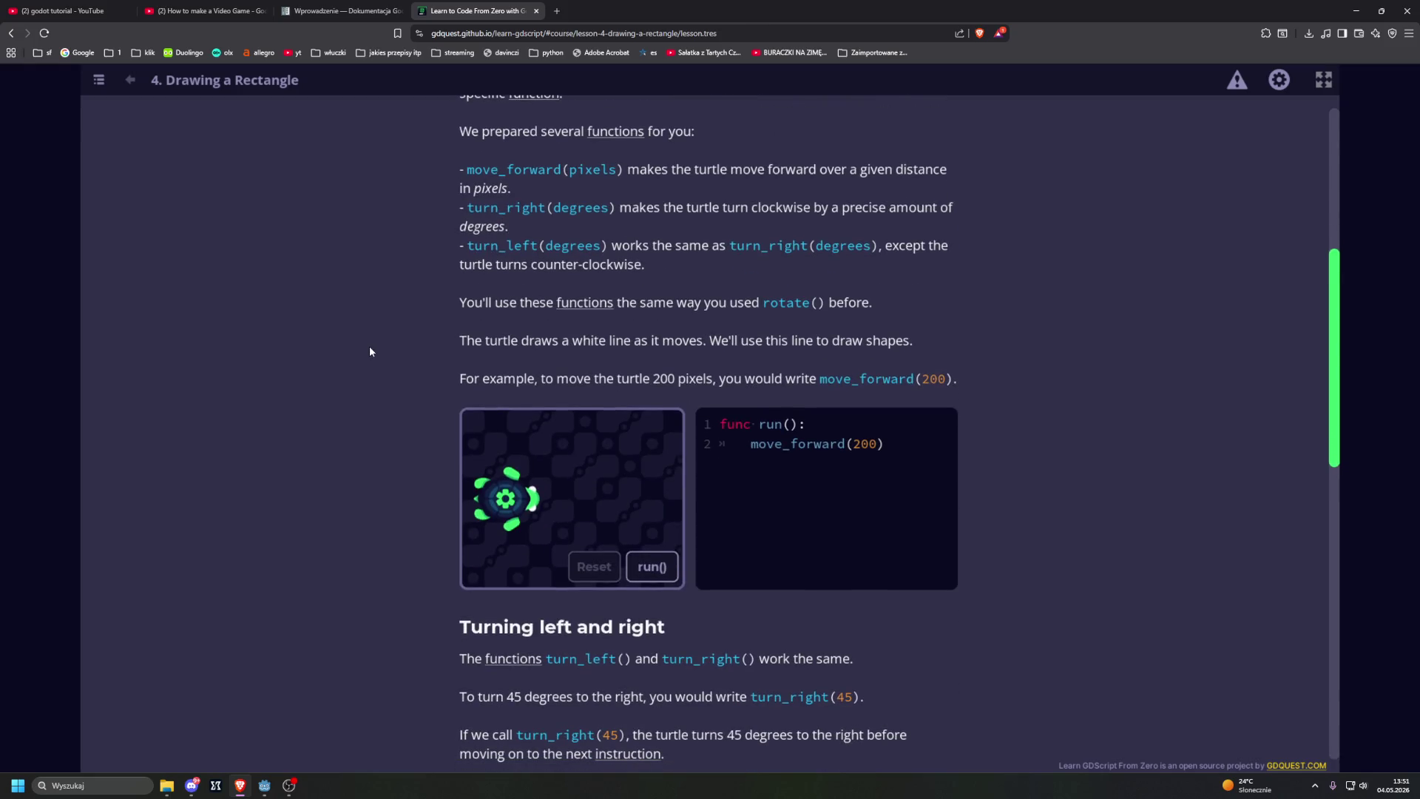
{"action": "left_click", "coordinate": [649, 568]}
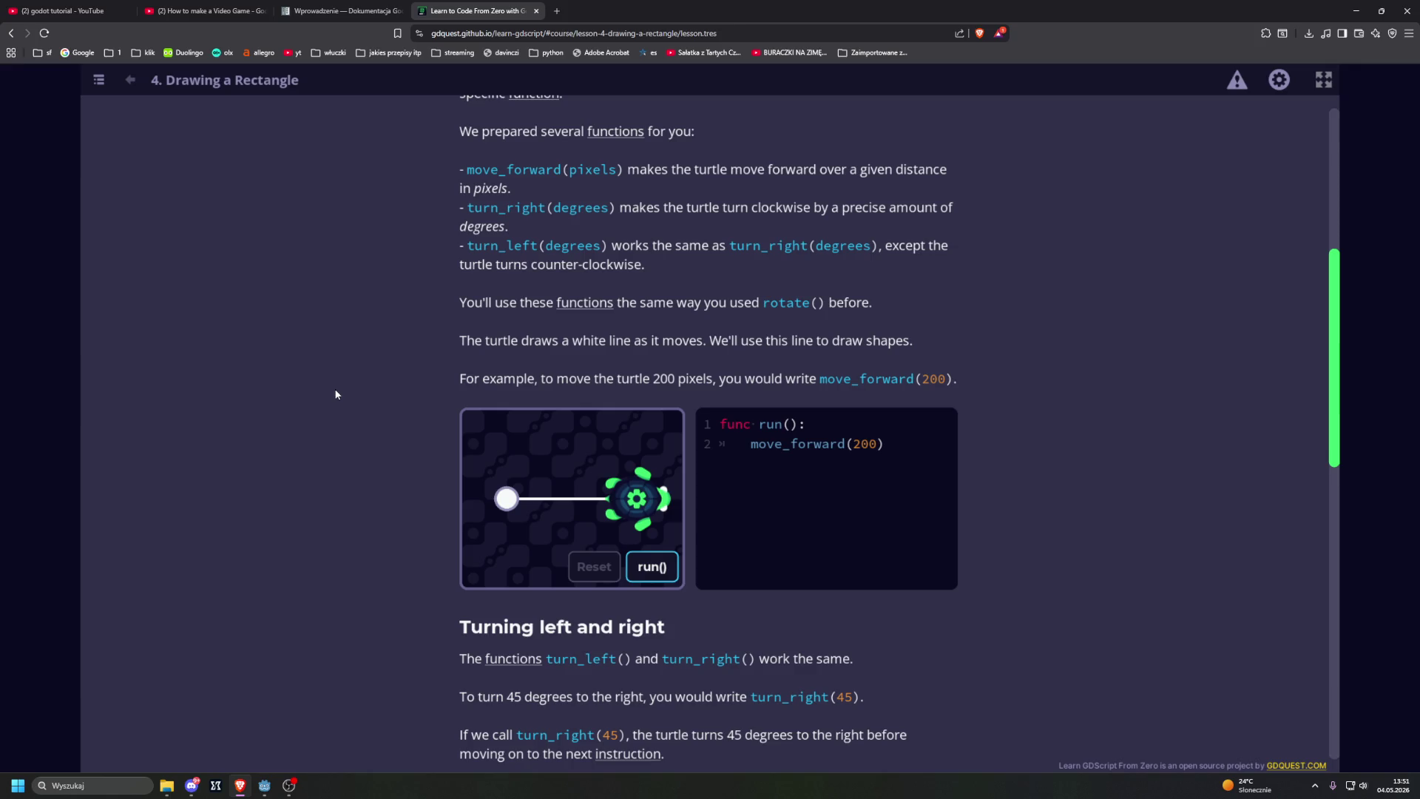
{"action": "scroll", "coordinate": [337, 395], "scroll_direction": "down", "scroll_amount": 2}
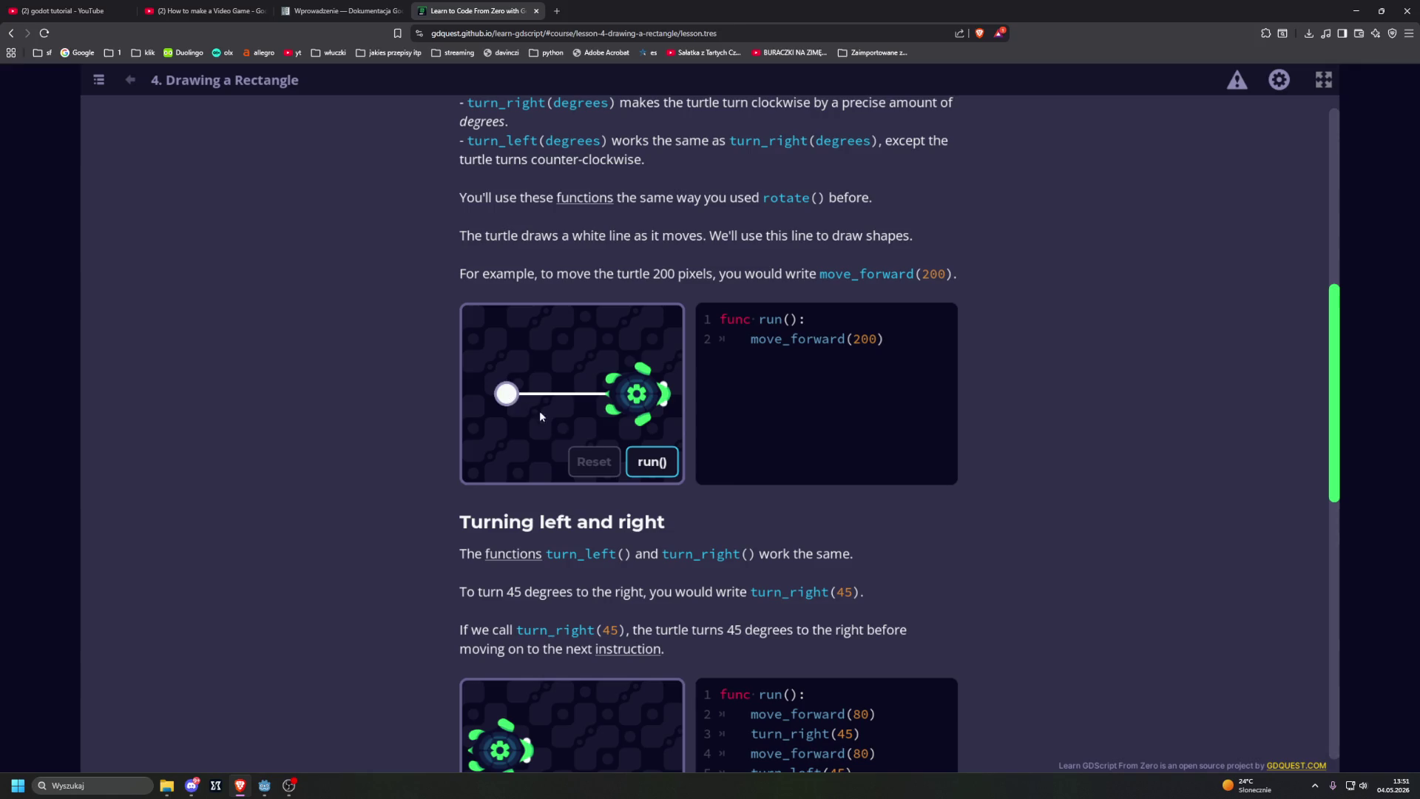
{"action": "left_click", "coordinate": [645, 464]}
Step: Run the turning left and right example and the rectangle-drawing example
{"action": "scroll", "coordinate": [344, 486], "scroll_direction": "down", "scroll_amount": 2}
{"action": "scroll", "coordinate": [347, 490], "scroll_direction": "down", "scroll_amount": 2}
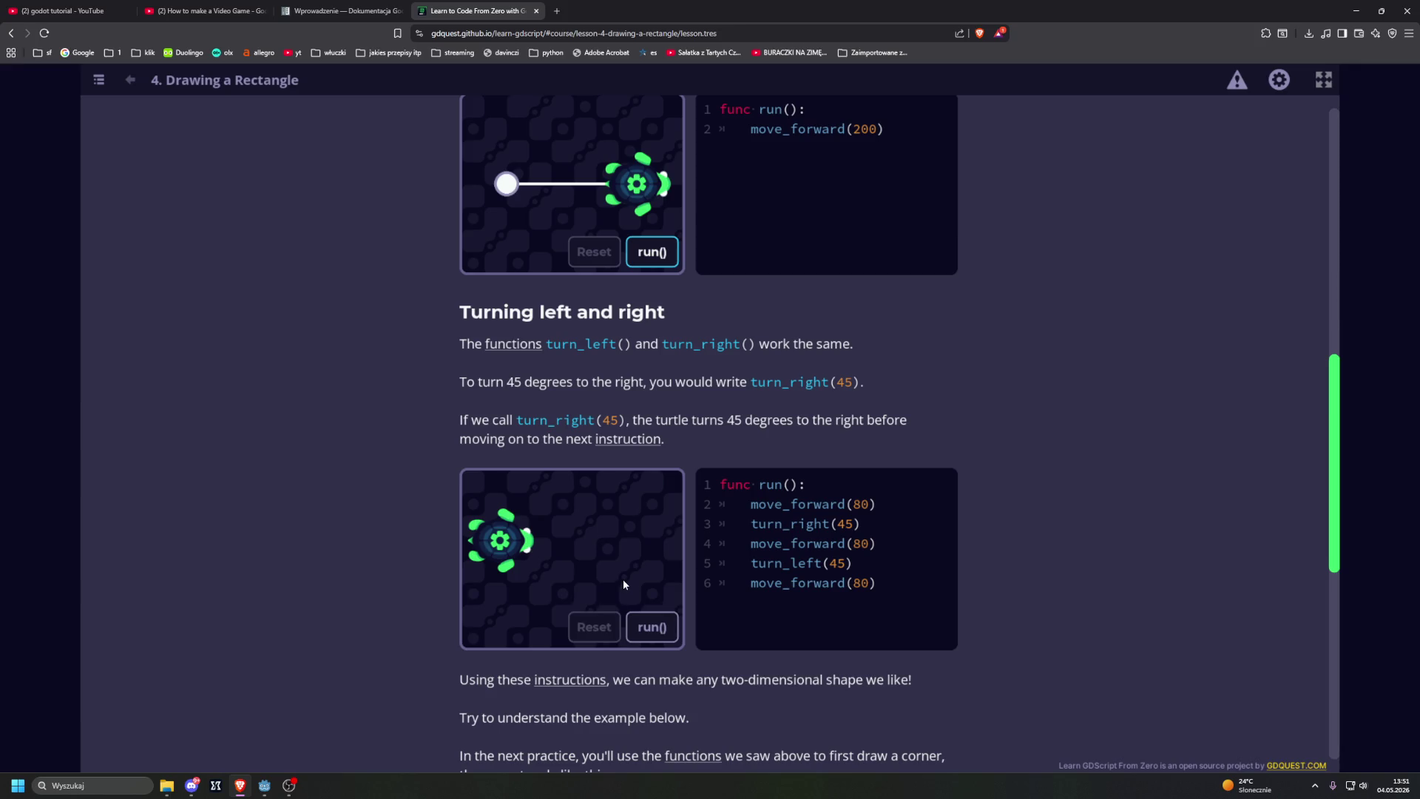
{"action": "left_click", "coordinate": [654, 628]}
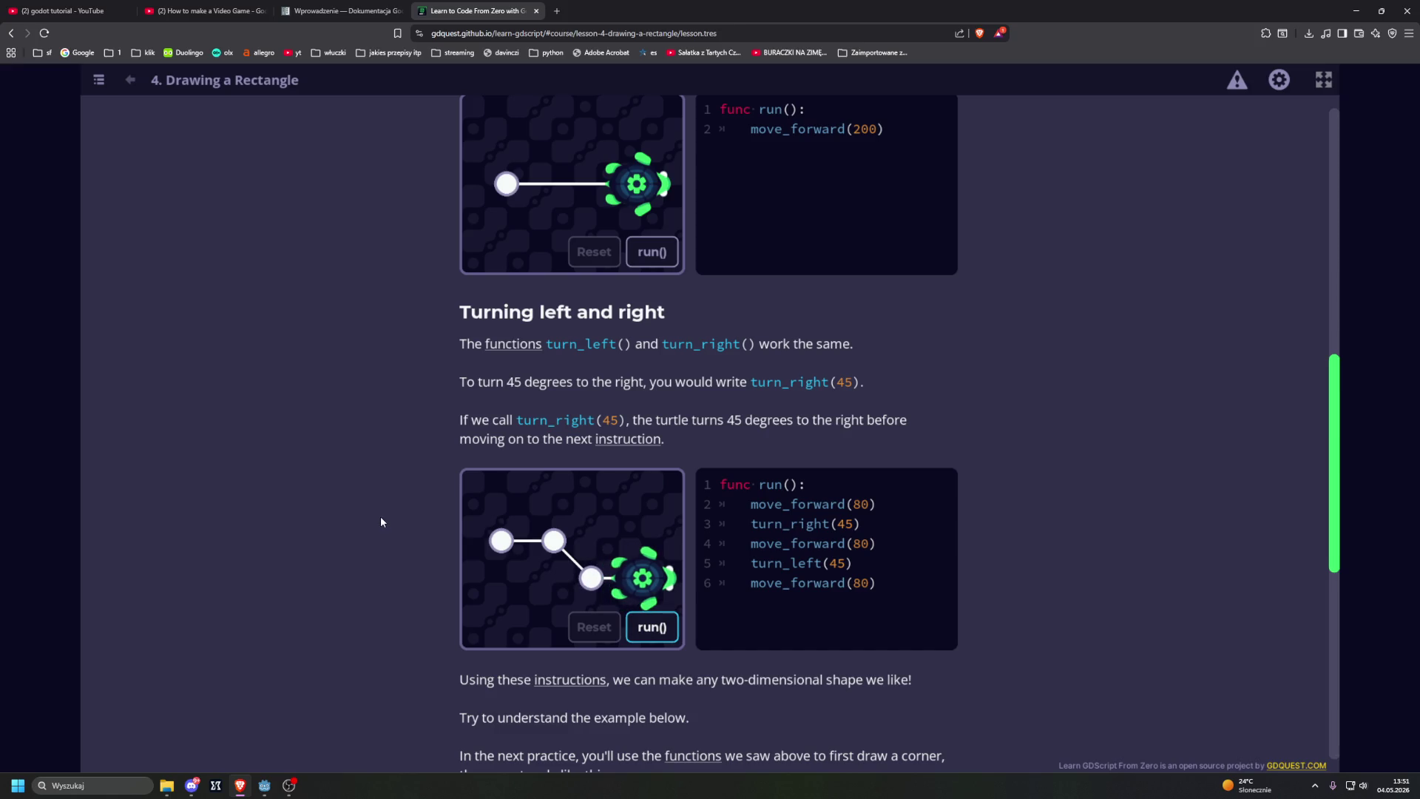
{"action": "scroll", "coordinate": [379, 518], "scroll_direction": "down", "scroll_amount": 3}
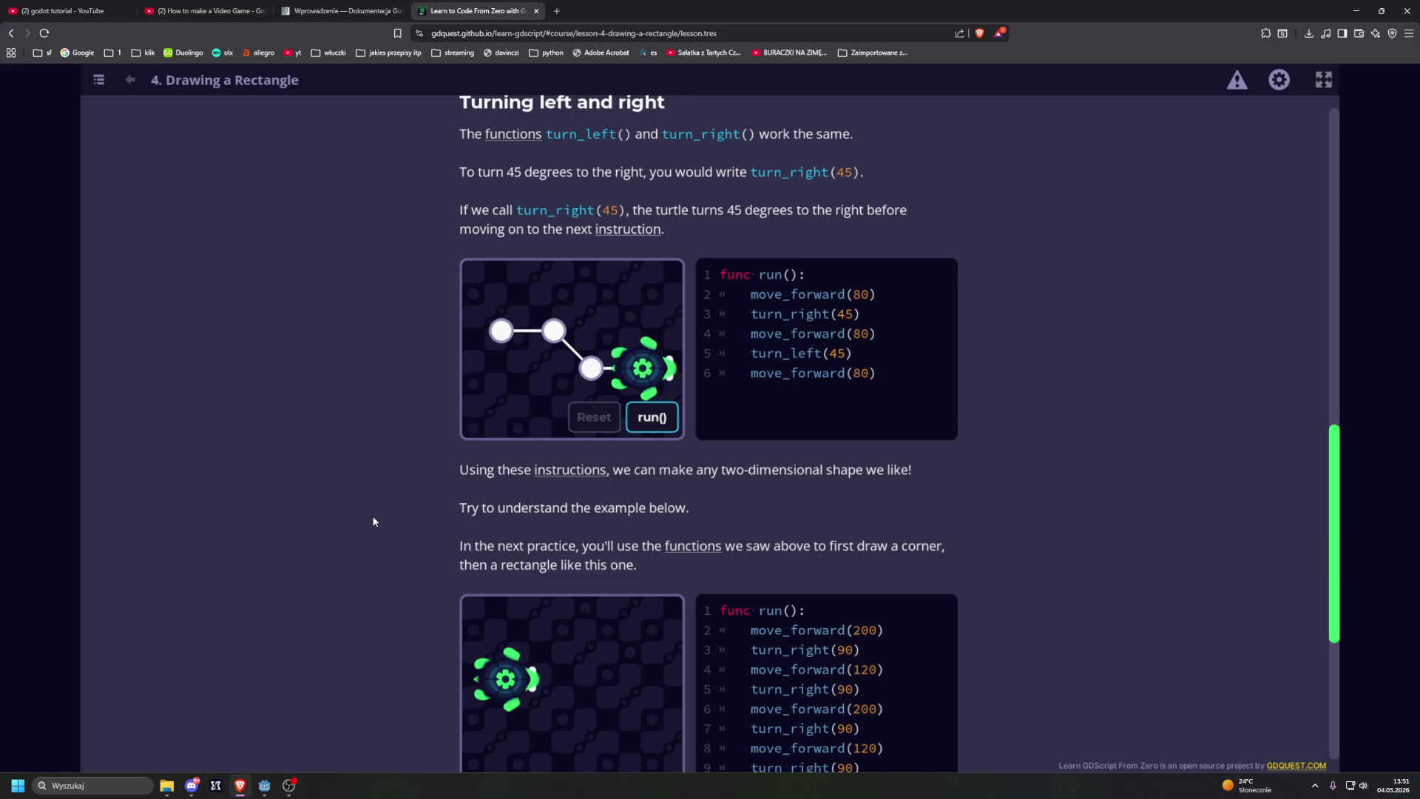
{"action": "scroll", "coordinate": [374, 521], "scroll_direction": "down", "scroll_amount": 2}
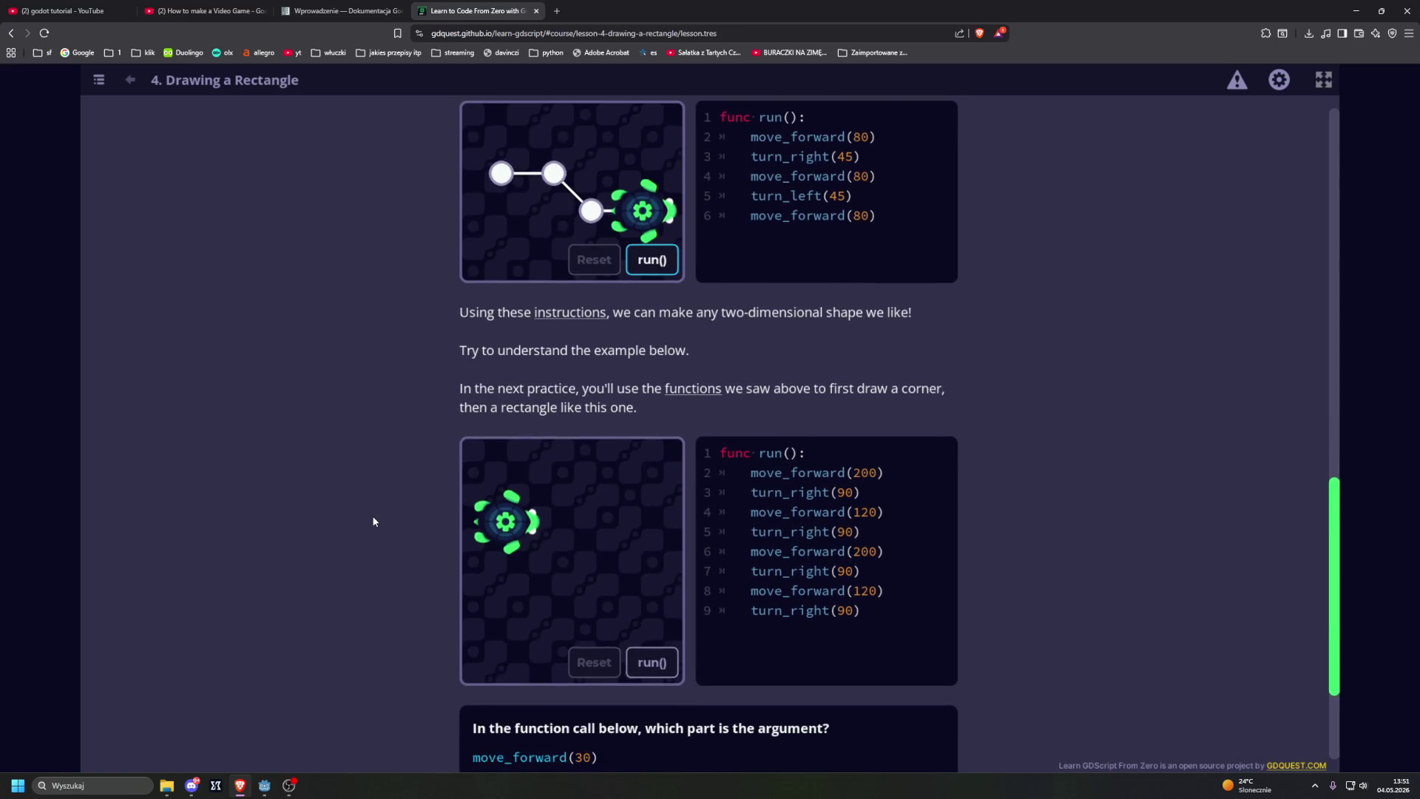
{"action": "left_click", "coordinate": [651, 663]}
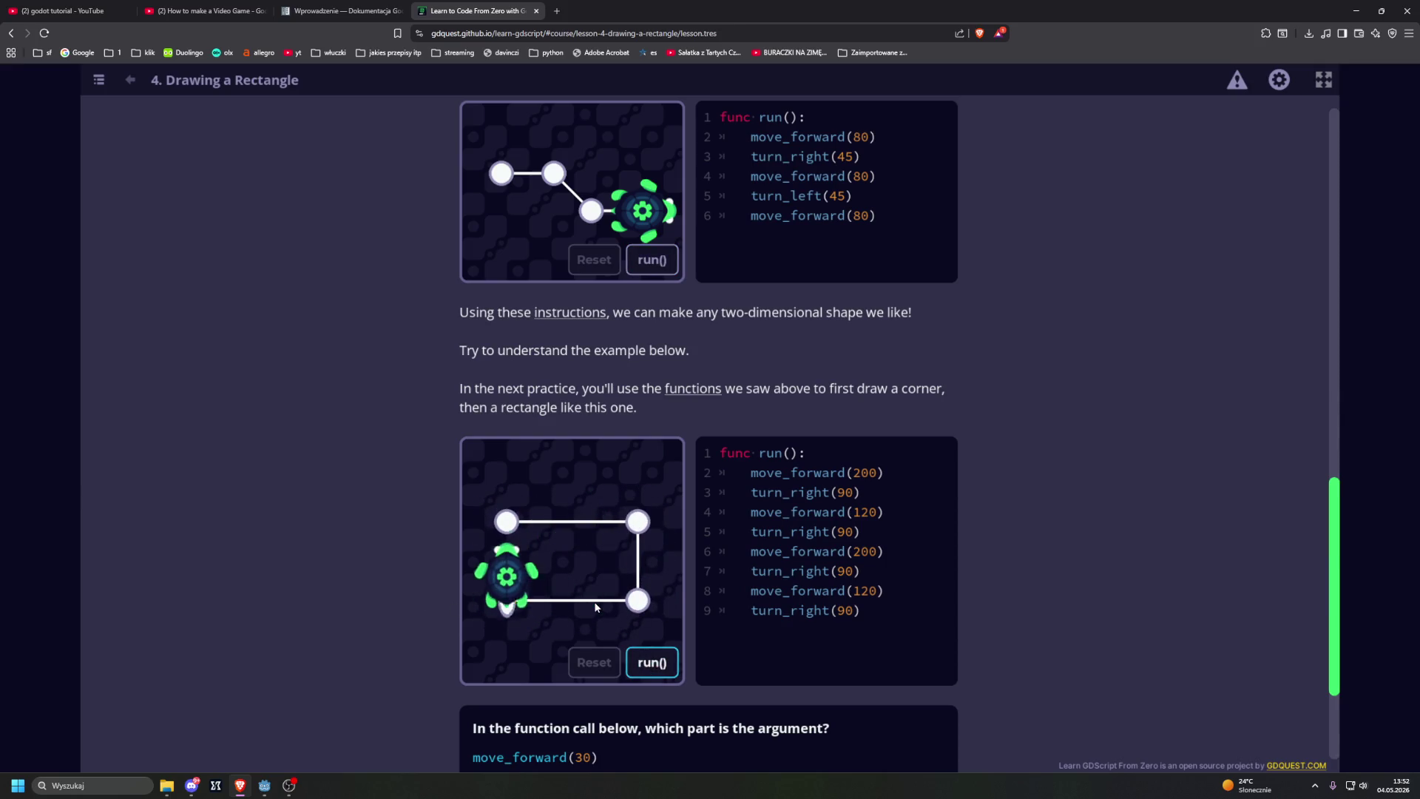
Step: Answer the argument quiz with 30, then open the Drawing A Corner practice
{"action": "scroll", "coordinate": [594, 606], "scroll_direction": "down", "scroll_amount": 1}
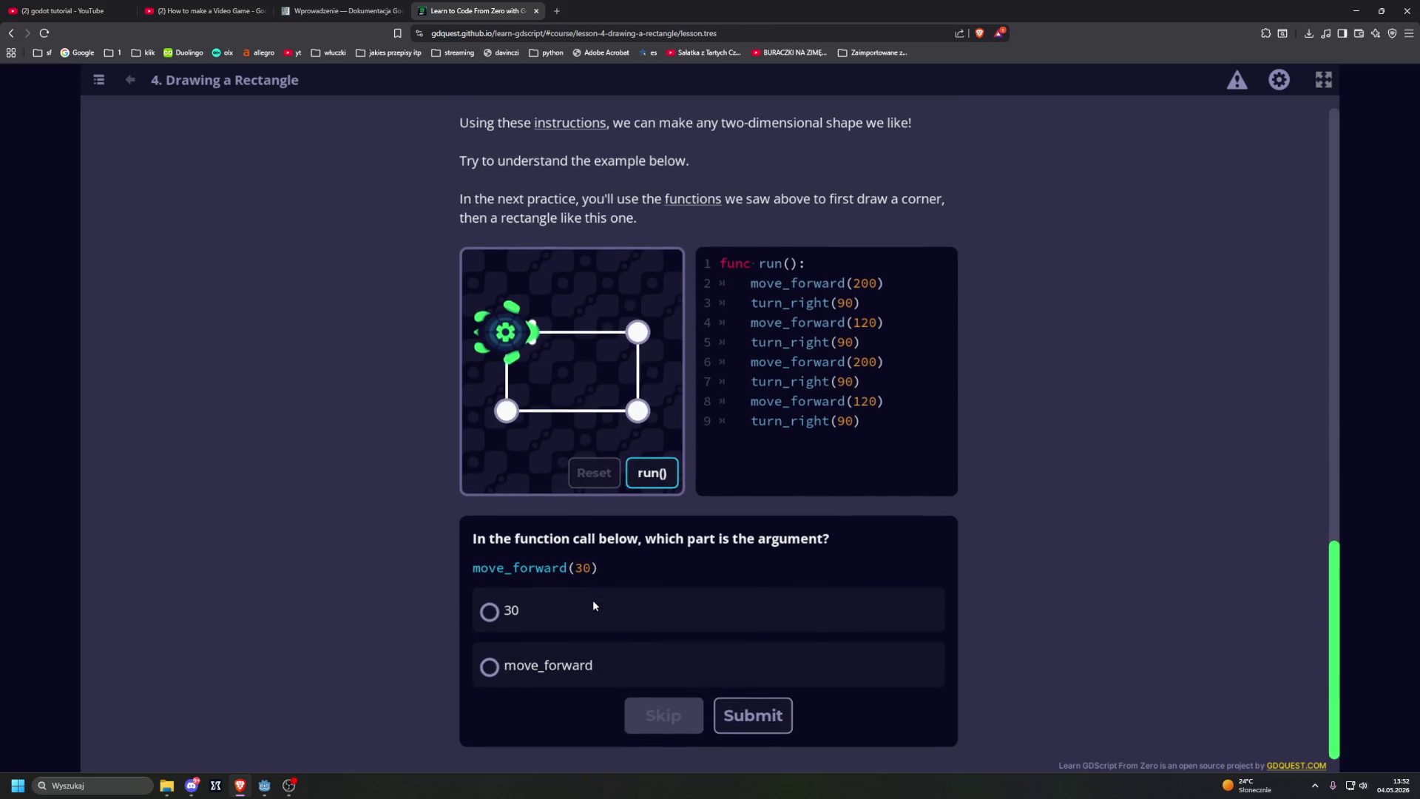
{"action": "left_click", "coordinate": [575, 608]}
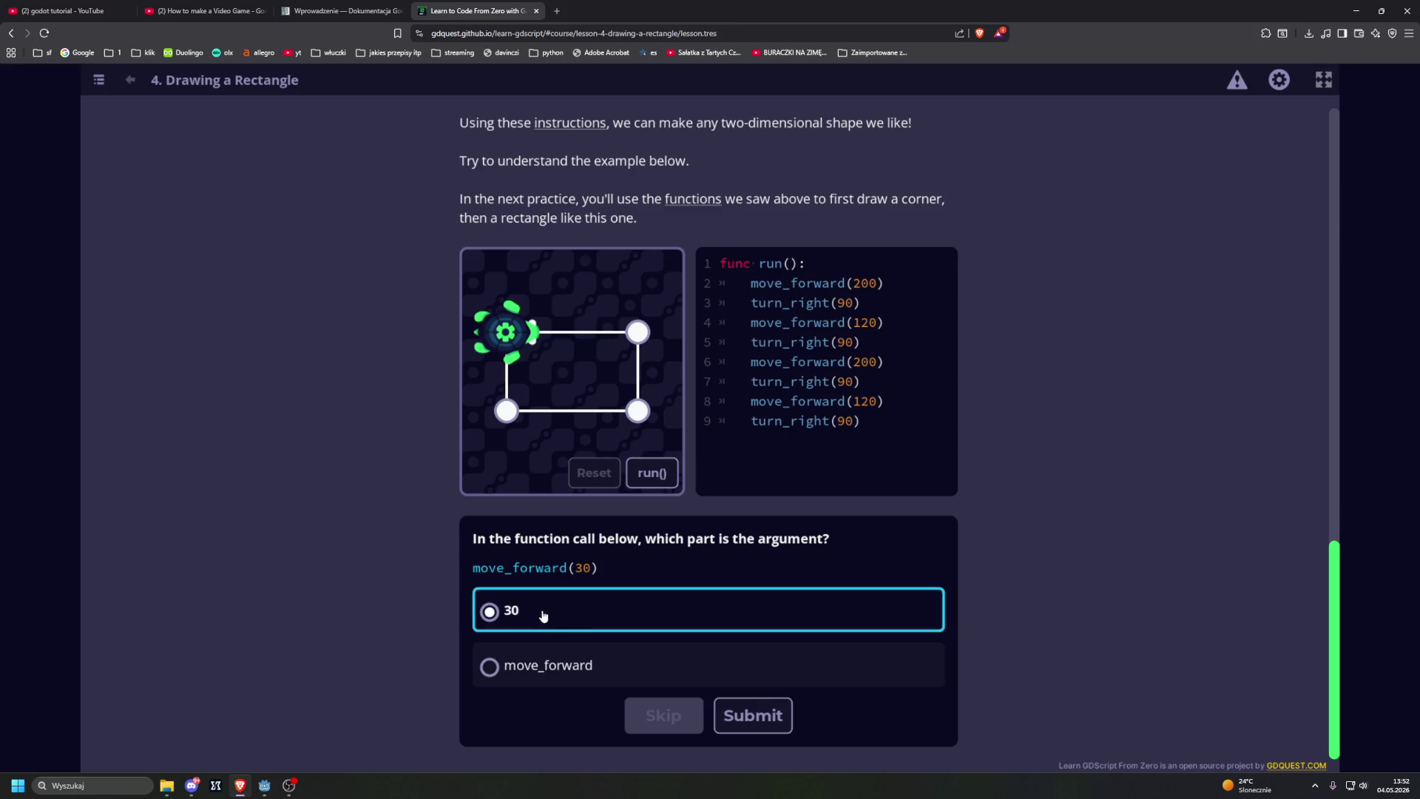
{"action": "left_click", "coordinate": [744, 715]}
{"action": "scroll", "coordinate": [415, 589], "scroll_direction": "down", "scroll_amount": 4}
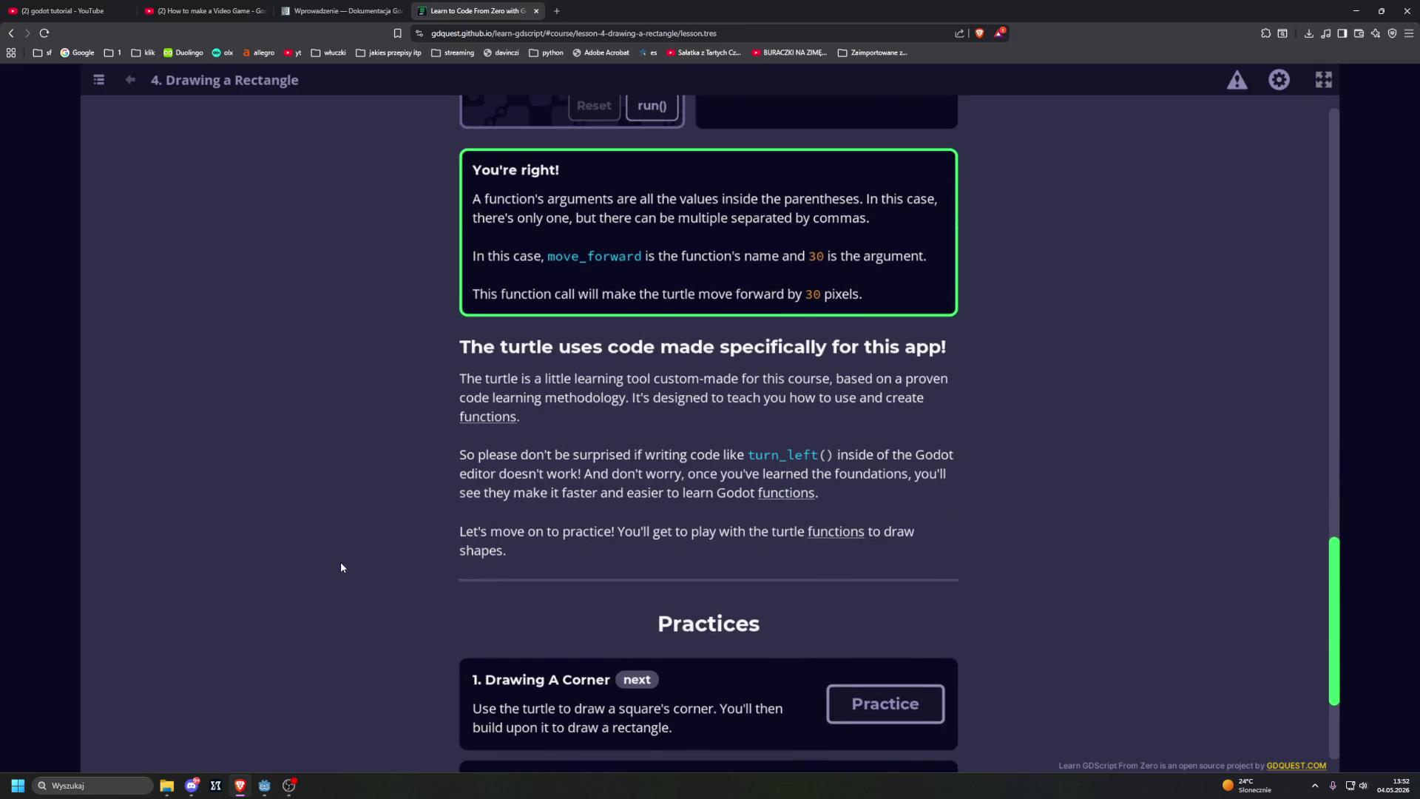
{"action": "scroll", "coordinate": [350, 566], "scroll_direction": "down", "scroll_amount": 3}
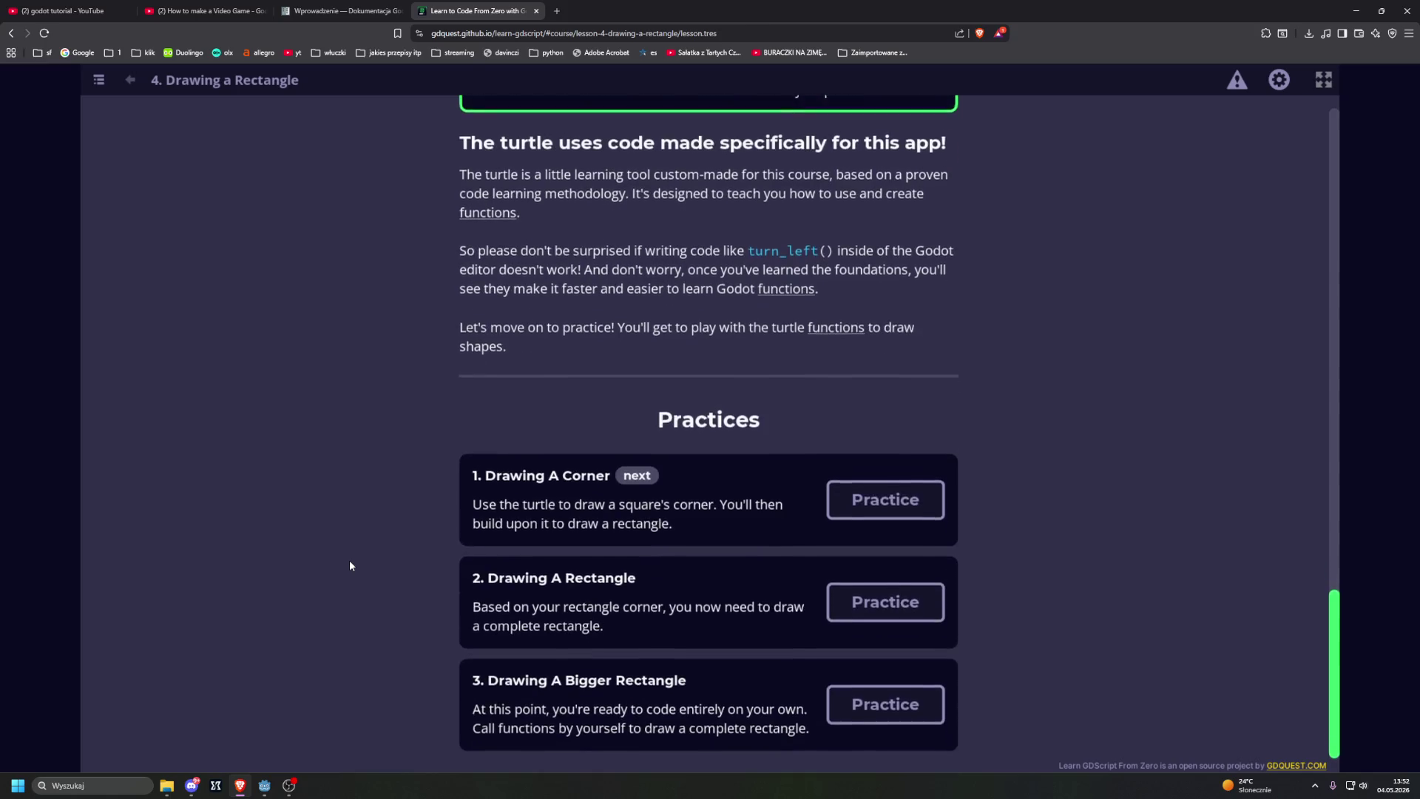
{"action": "left_click", "coordinate": [881, 495]}
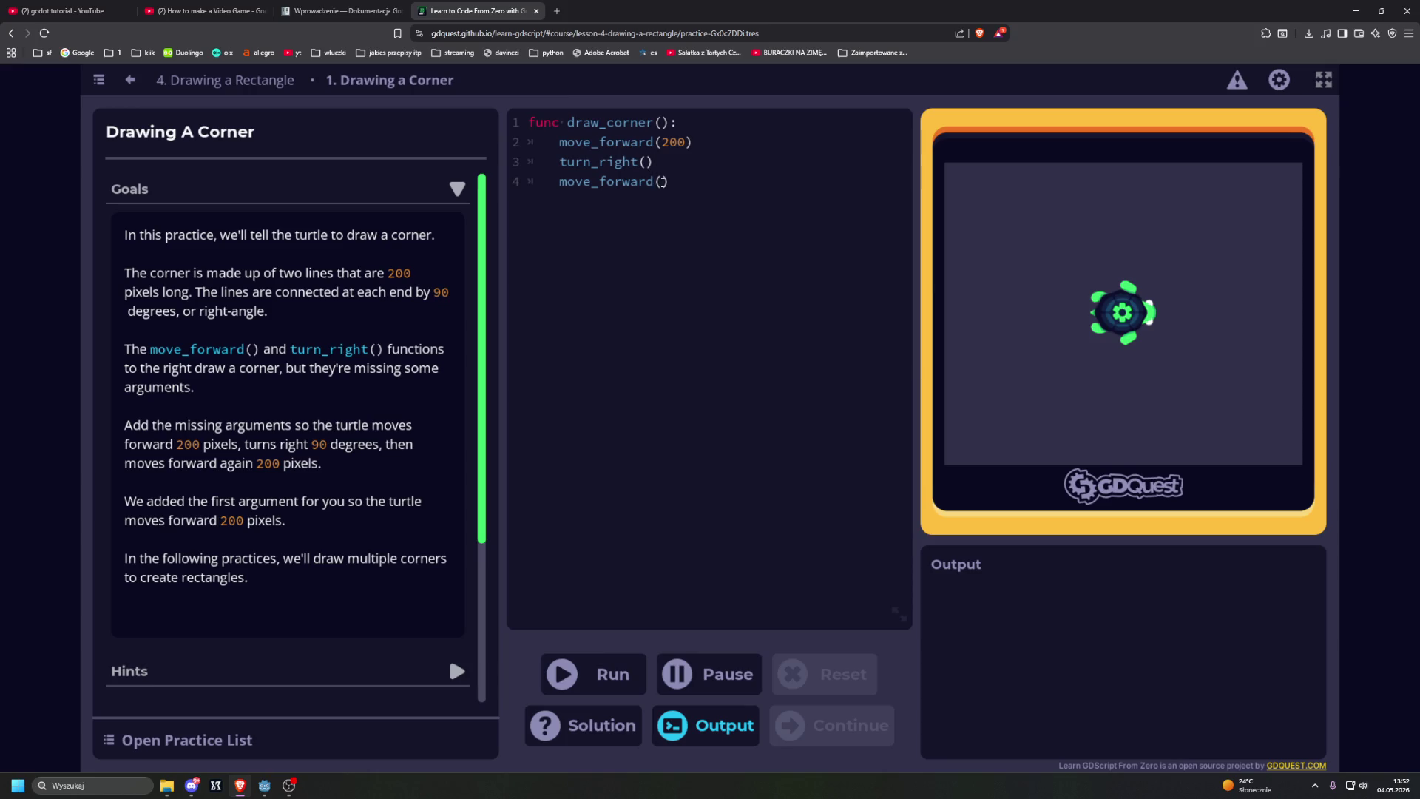
Step: Fill draw_corner's missing arguments with 200 and 90 and run it to pass the practice
{"action": "left_click", "coordinate": [662, 182]}
{"action": "type", "text": "200"}
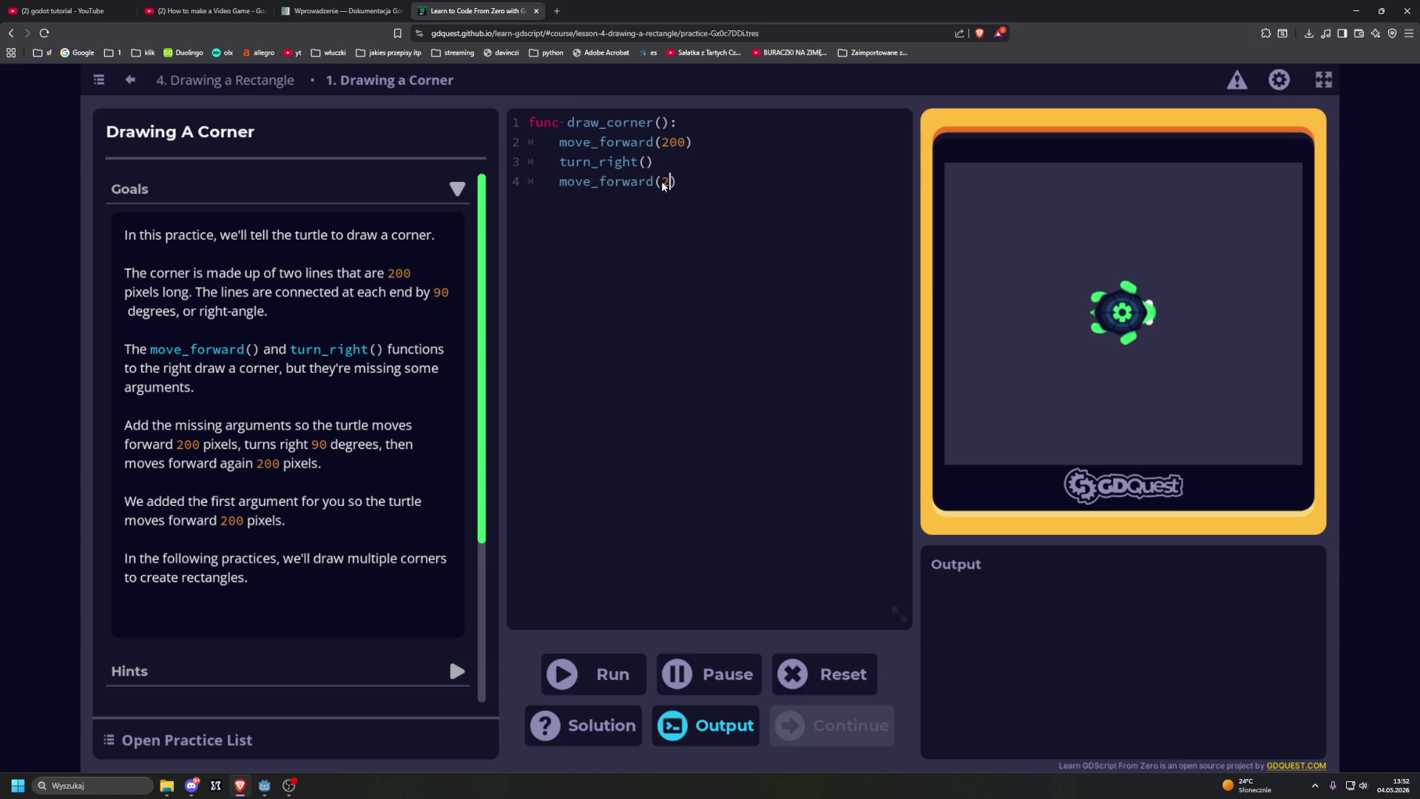
{"action": "type", "text": "90"}
{"action": "key", "text": "ctrl+Return"}
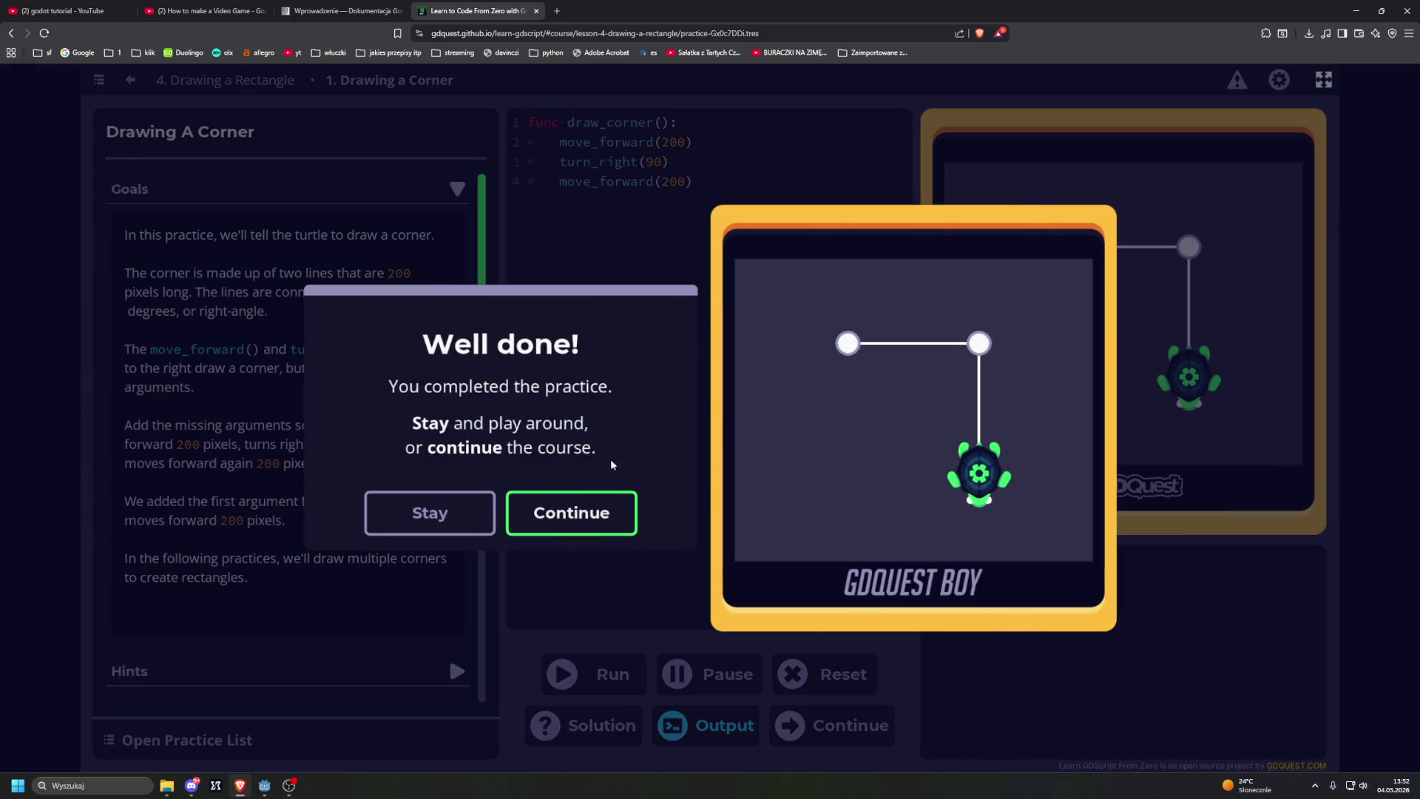
{"action": "left_click", "coordinate": [699, 495]}
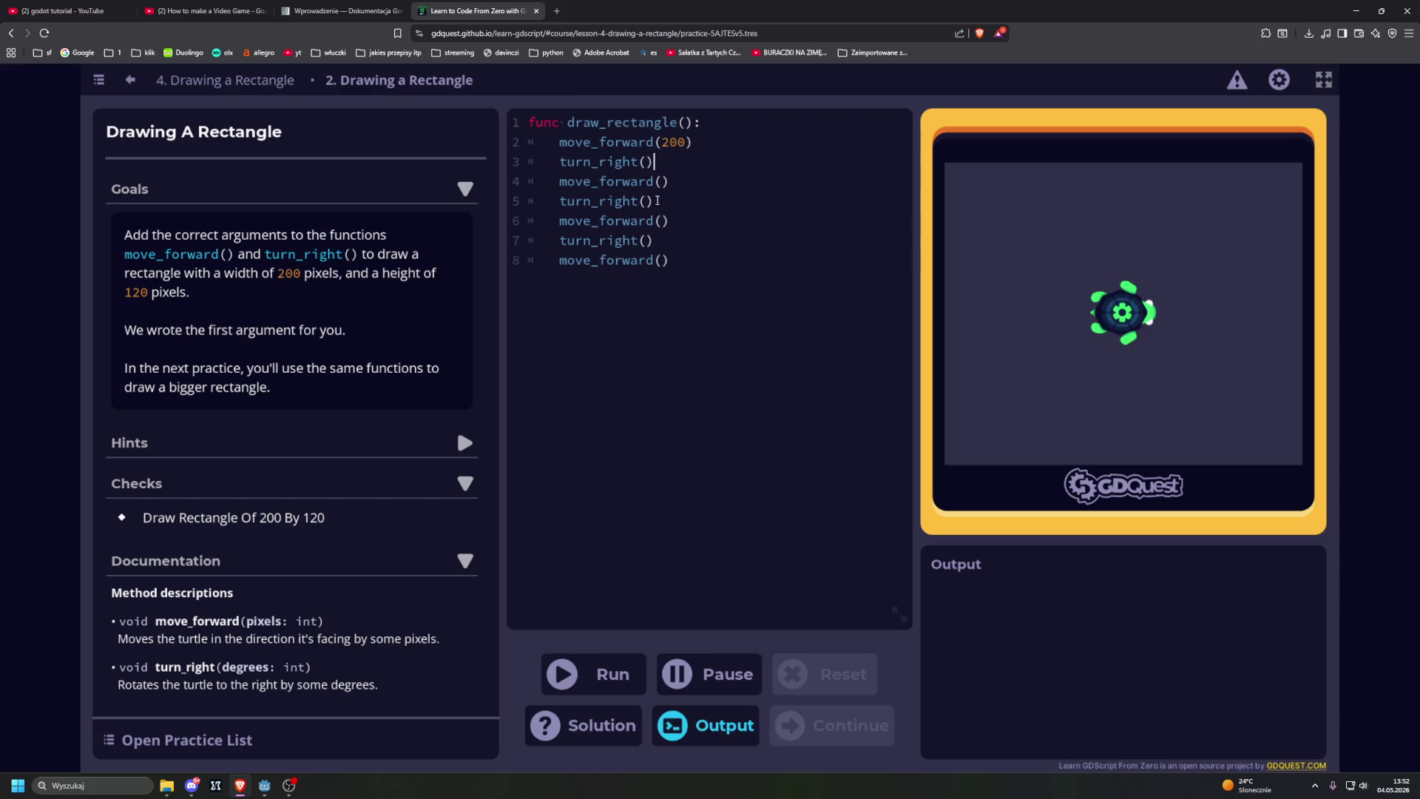
Step: Fill draw_rectangle's empty arguments with 90, 120, 90, 200, 90, 120 and run it to pass
{"action": "left_click", "coordinate": [650, 164]}
{"action": "type", "text": "90"}
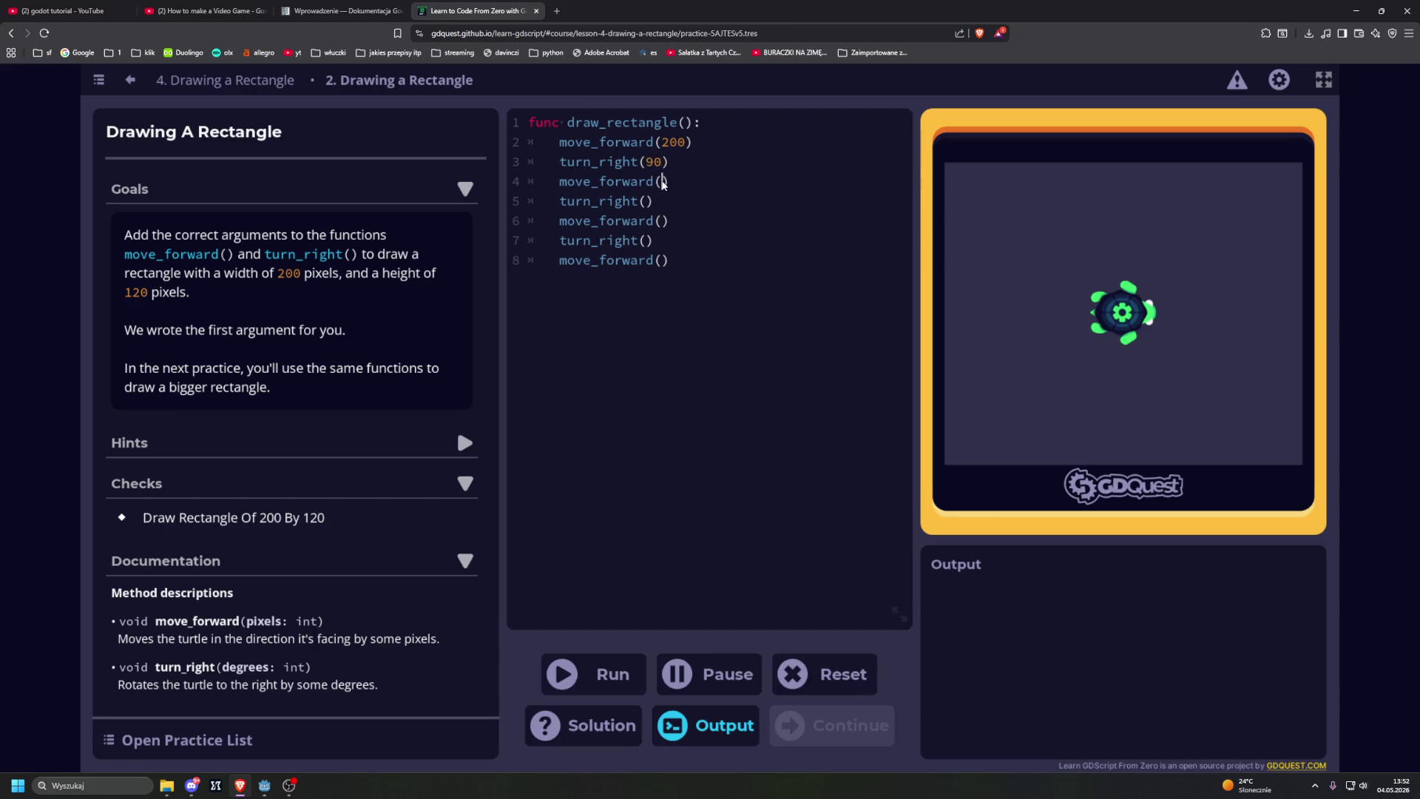
{"action": "type", "text": "120"}
{"action": "key", "text": "Down"}
{"action": "type", "text": "90"}
{"action": "key", "text": "Down"}
{"action": "type", "text": "200"}
{"action": "left_click", "coordinate": [648, 241]}
{"action": "type", "text": "90"}
{"action": "left_click", "coordinate": [658, 261]}
{"action": "type", "text": "120"}
{"action": "key", "text": "ctrl+Return"}
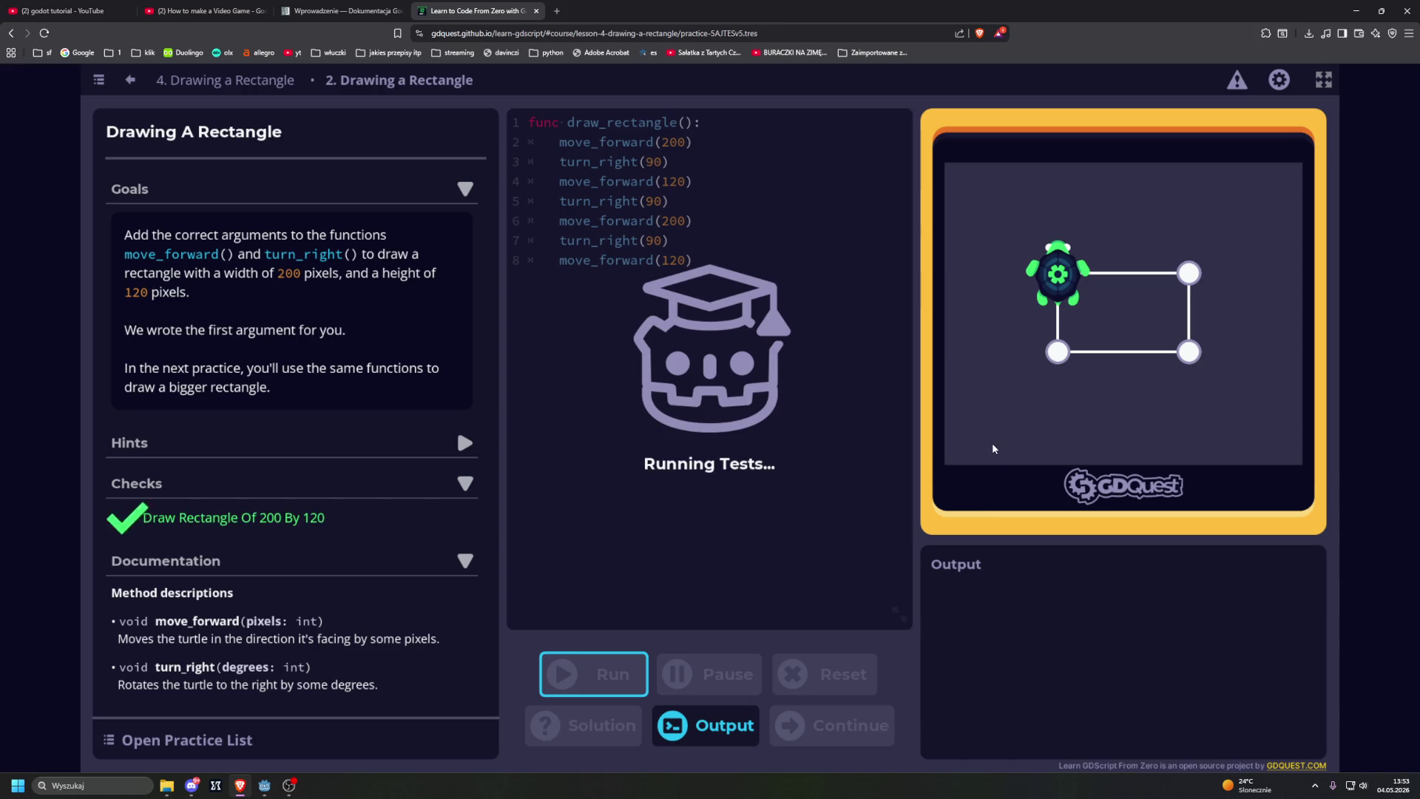
{"action": "left_click", "coordinate": [596, 512]}
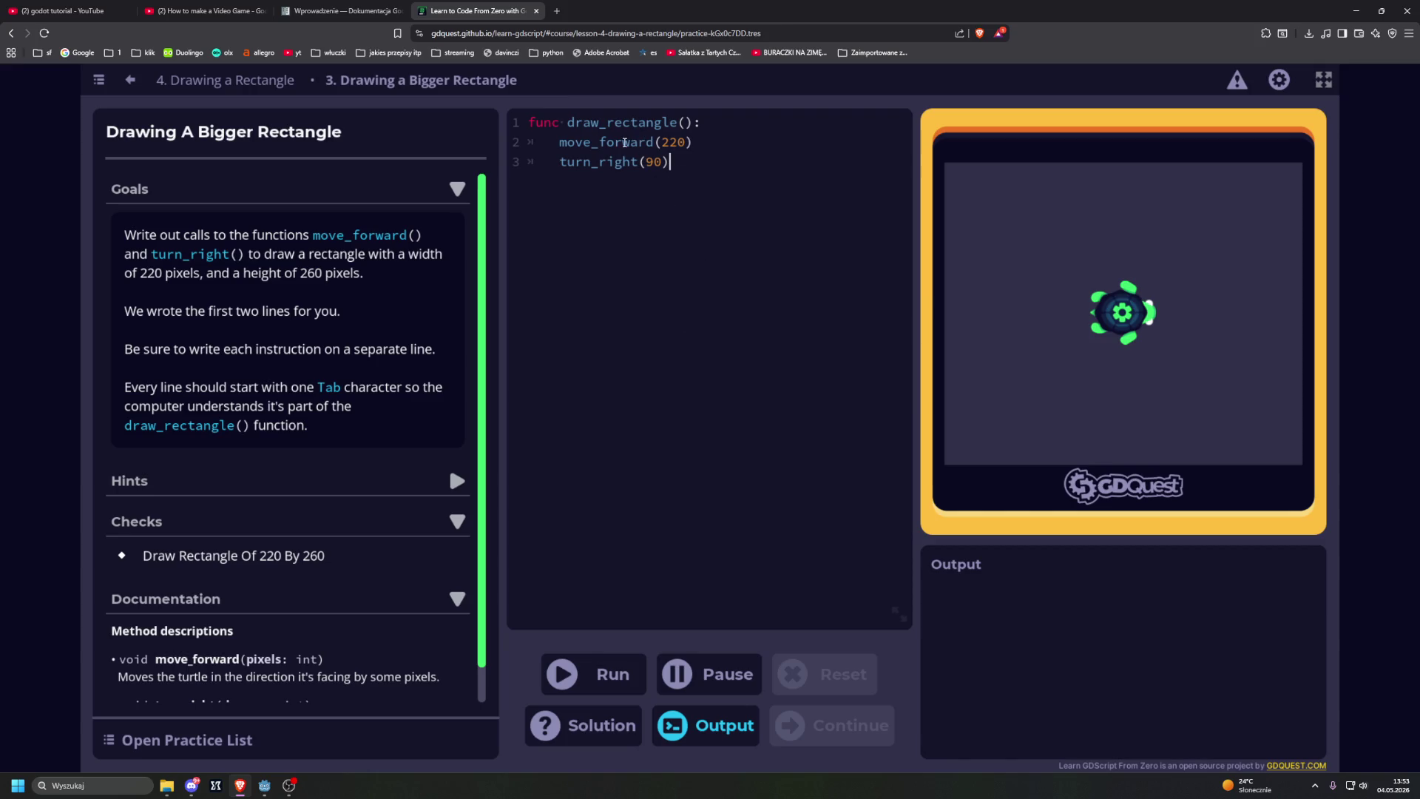
Step: Add move_forward(260) and turn_right(90) as lines 4 and 5 of the rectangle code
{"action": "left_click_drag", "start_coordinate": [559, 142], "coordinate": [694, 142]}
{"action": "key", "text": "ctrl+c"}
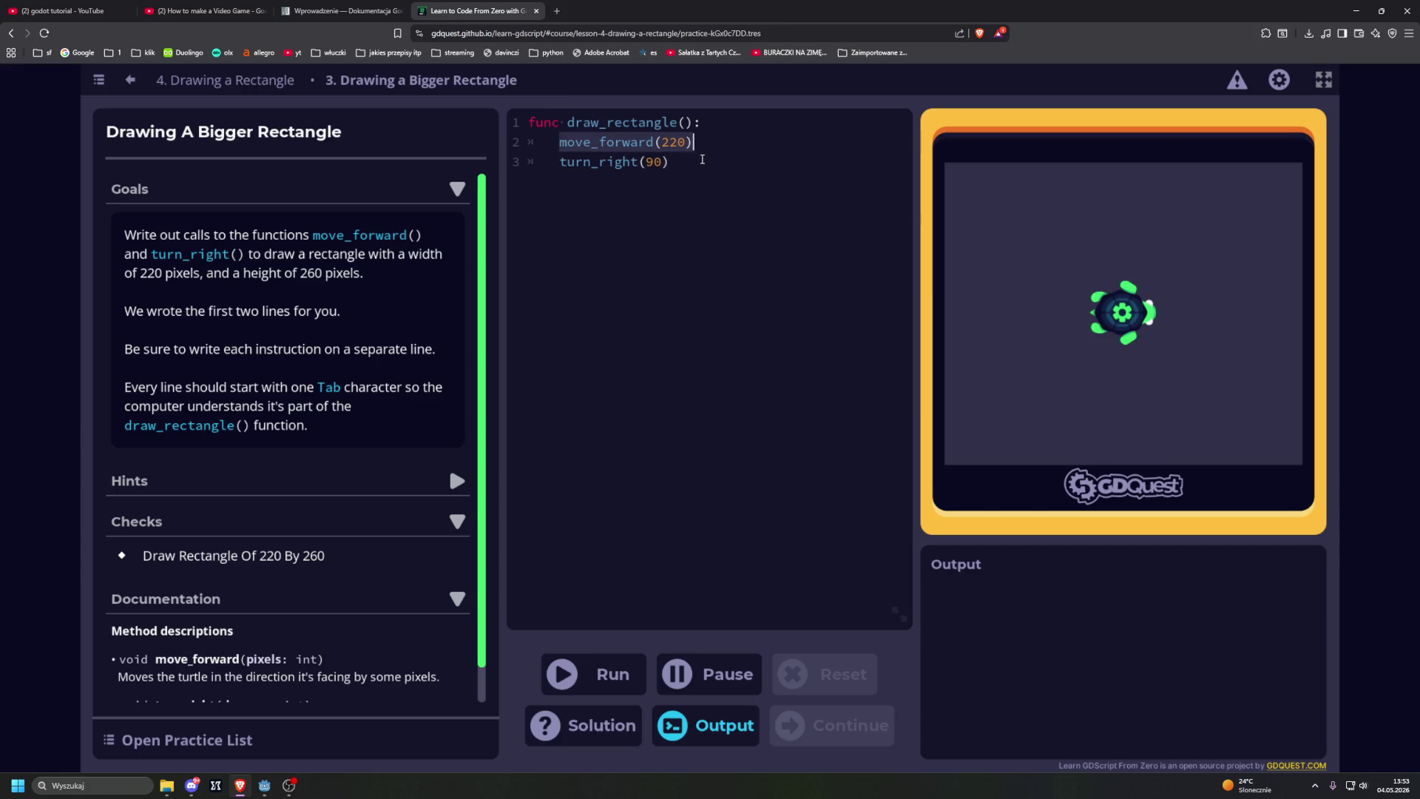
{"action": "left_click", "coordinate": [692, 182]}
{"action": "key", "text": "Return"}
{"action": "key", "text": "ctrl+v"}
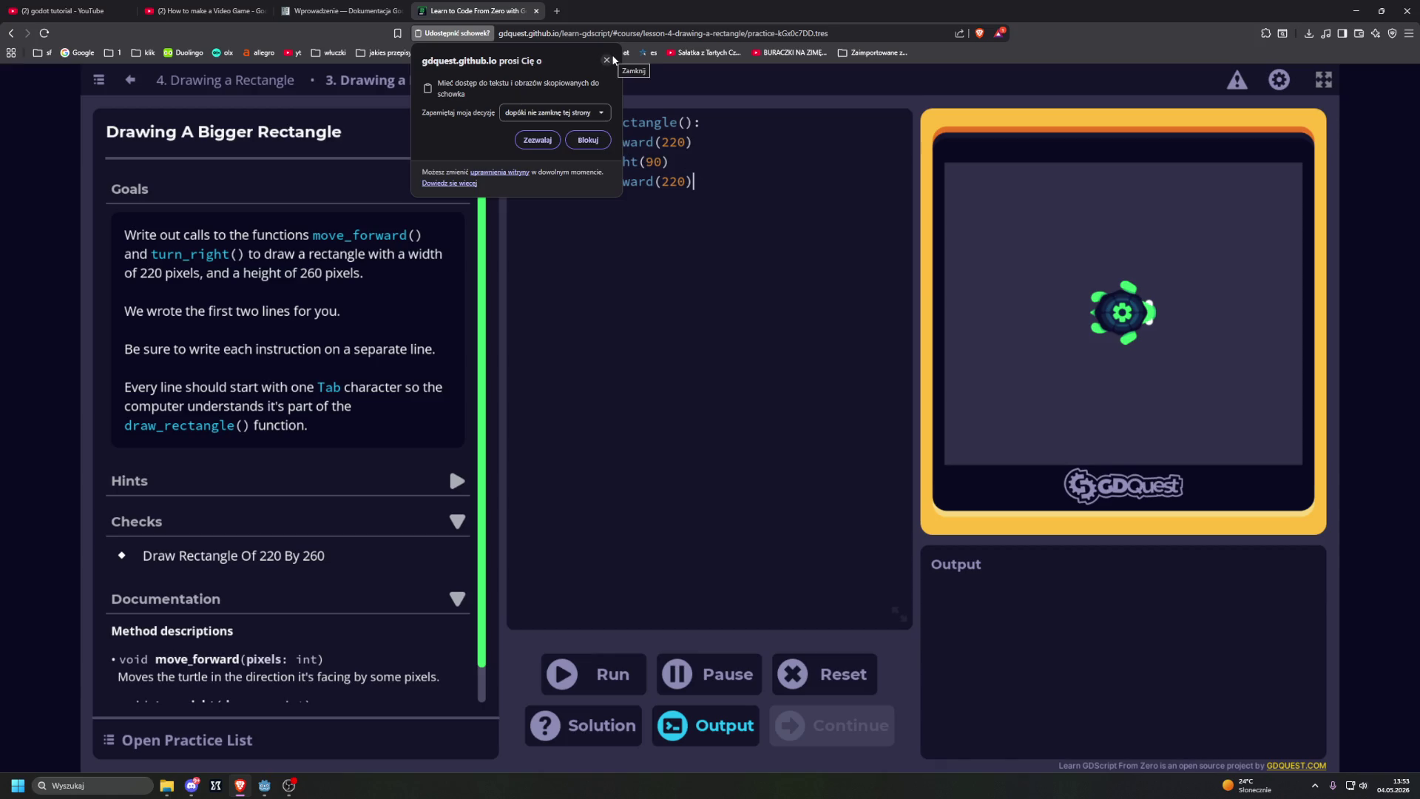
{"action": "left_click", "coordinate": [608, 60]}
{"action": "left_click", "coordinate": [681, 181]}
{"action": "key", "text": "Delete"}
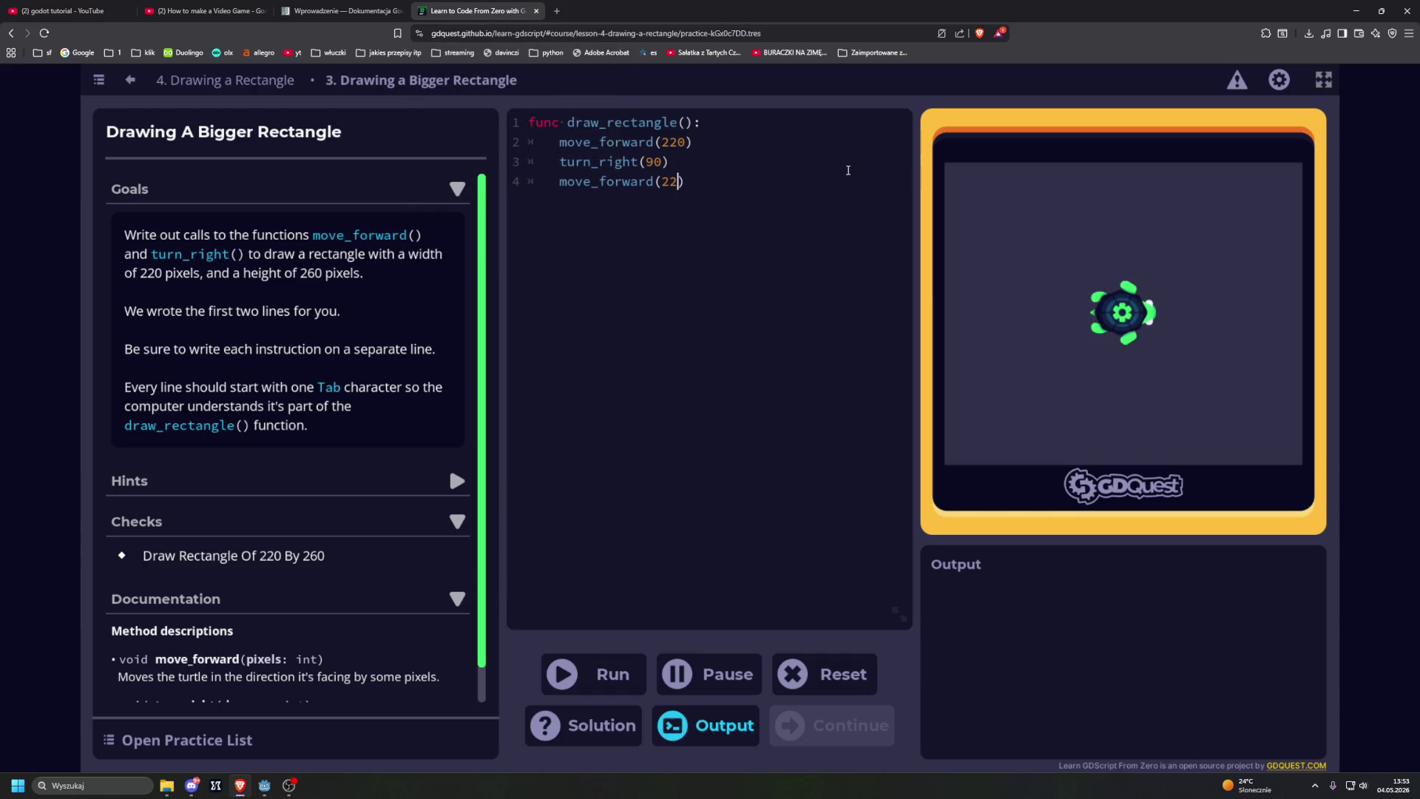
{"action": "key", "text": "BackSpace"}
{"action": "type", "text": "60"}
{"action": "left_click", "coordinate": [743, 164]}
{"action": "key", "text": "shift+Left"}
{"action": "key", "text": "shift+Left"}
{"action": "key", "text": "shift+Left"}
{"action": "key", "text": "ctrl+c"}
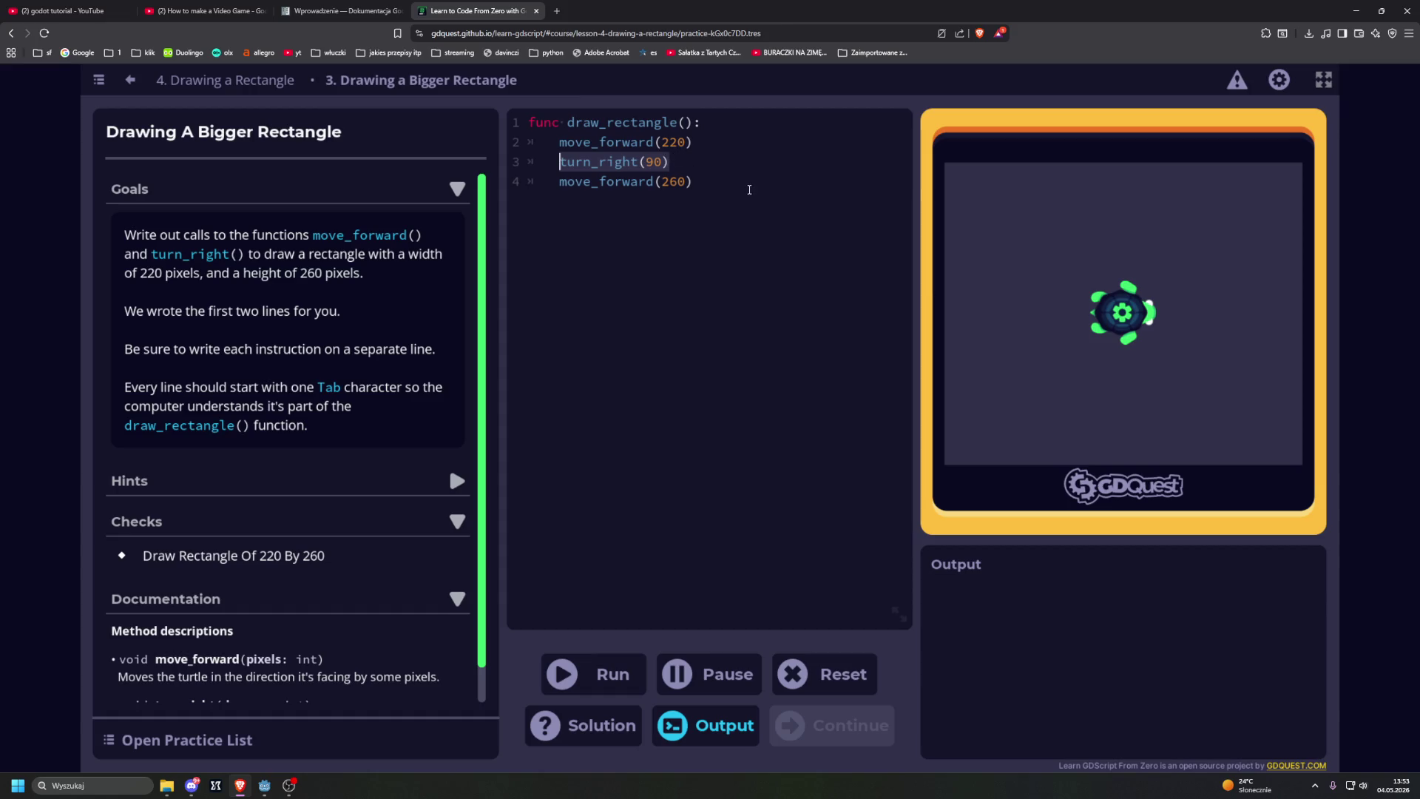
{"action": "left_click", "coordinate": [697, 182]}
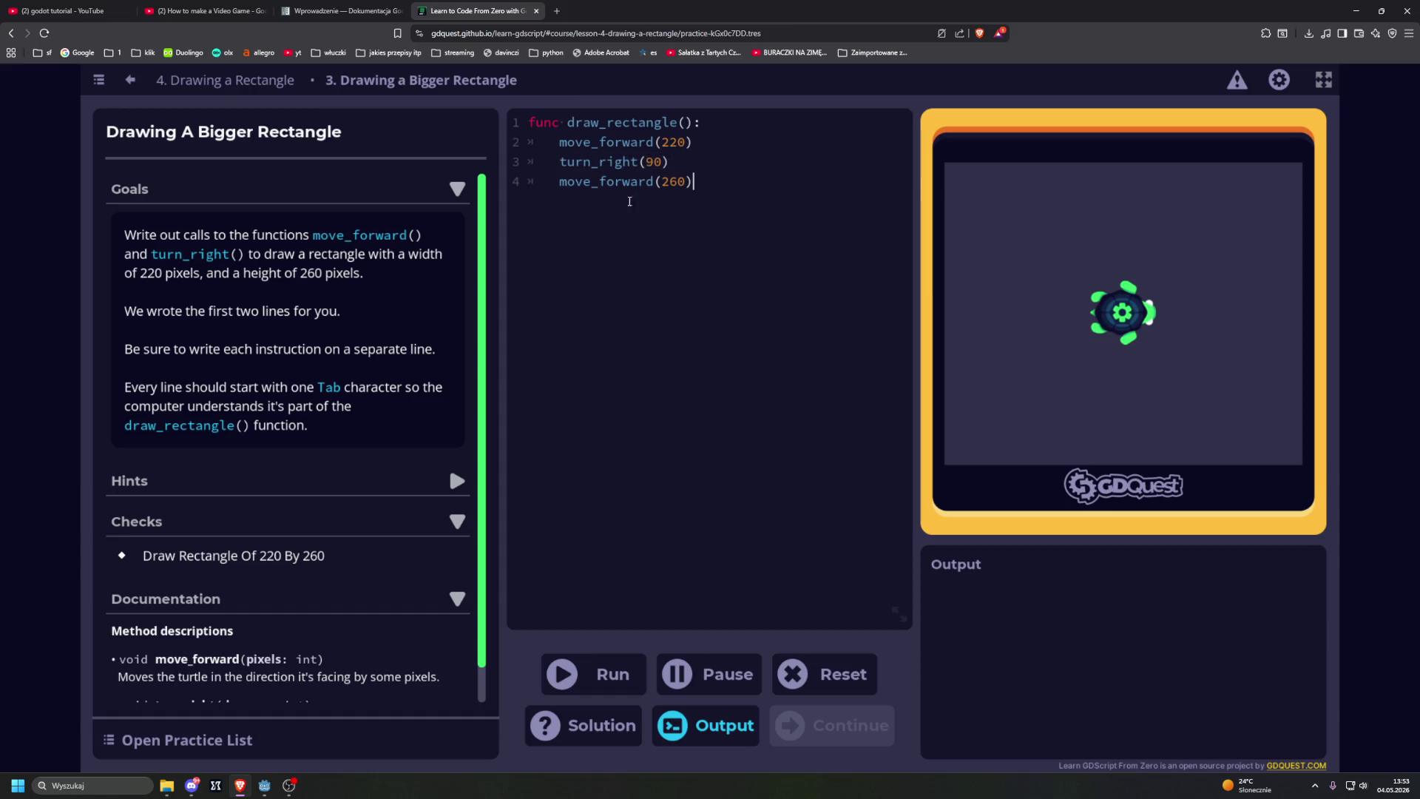
{"action": "key", "text": "ctrl+v"}
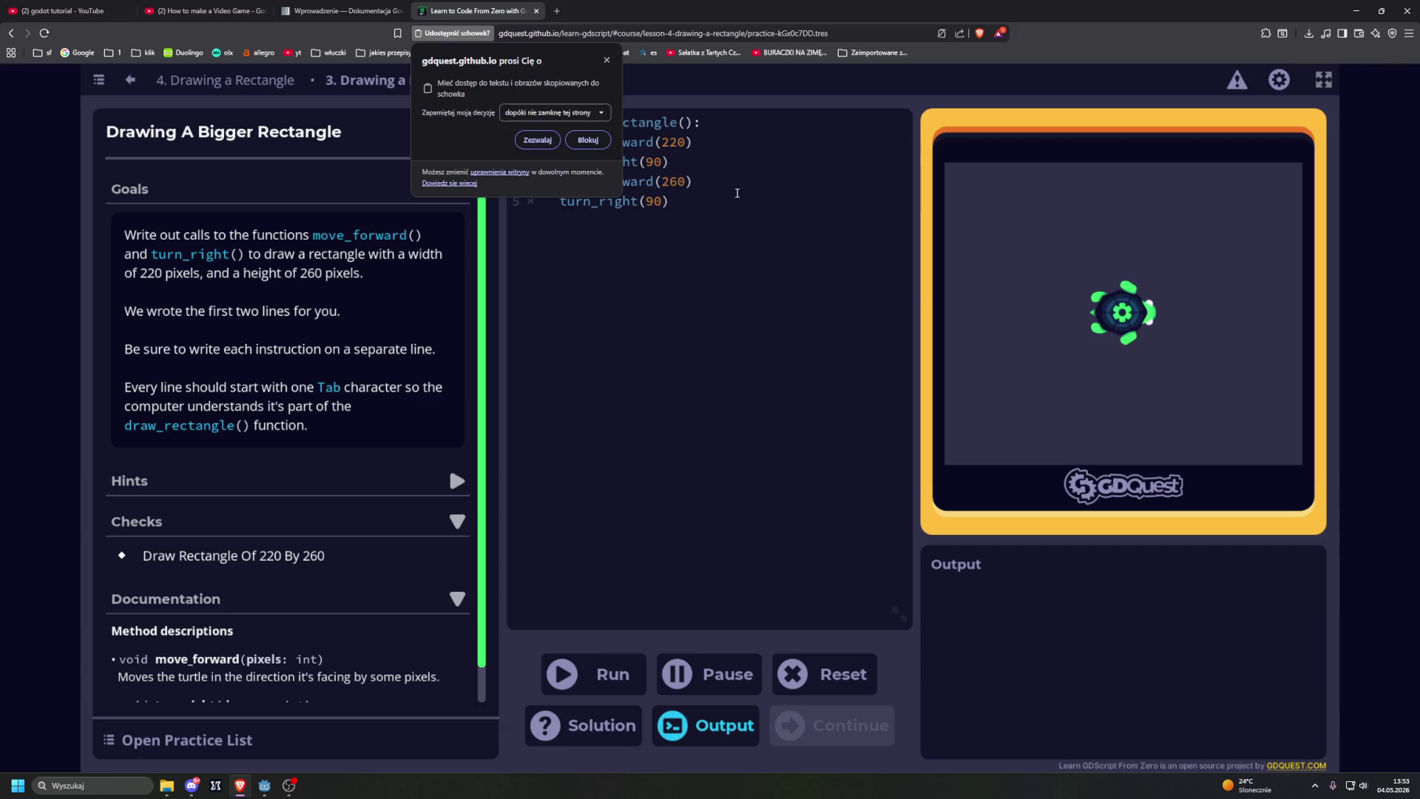
{"action": "key", "text": "Escape"}
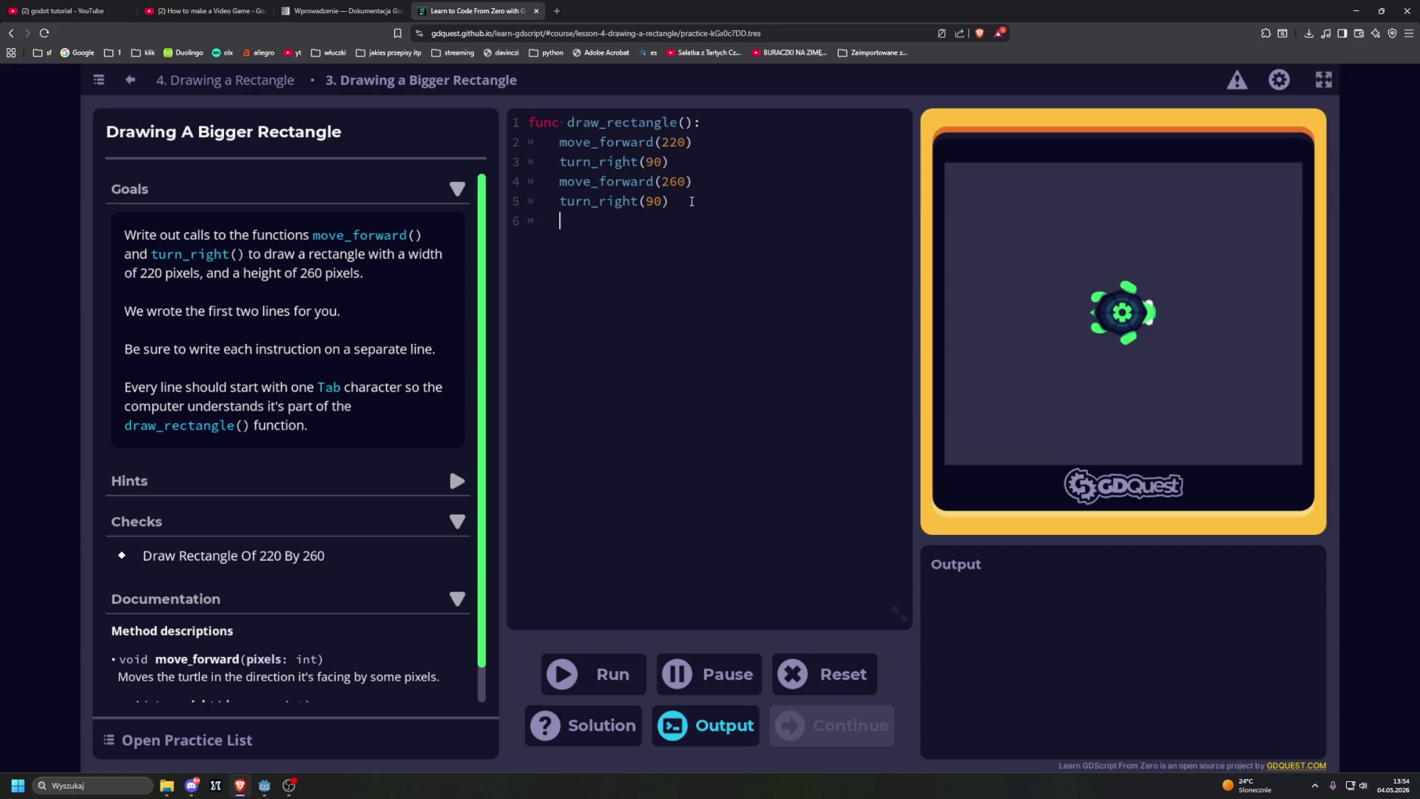
Step: Duplicate the move_forward(260) and turn_right(90) lines onto lines 6 and 7
{"action": "left_click_drag", "start_coordinate": [560, 181], "coordinate": [693, 181]}
{"action": "key", "text": "ctrl+c"}
{"action": "left_click", "coordinate": [661, 232]}
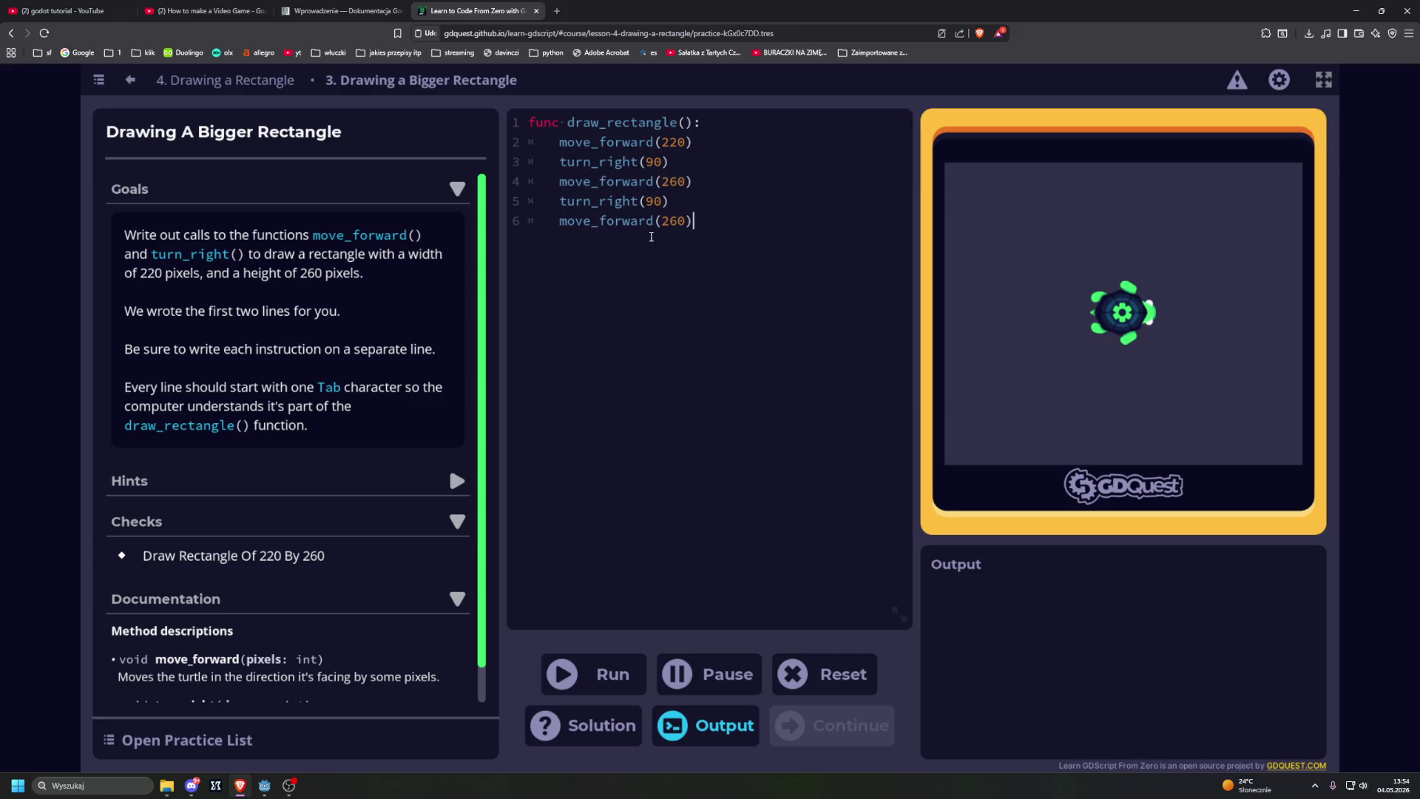
{"action": "key", "text": "ctrl+v"}
{"action": "left_click", "coordinate": [588, 142]}
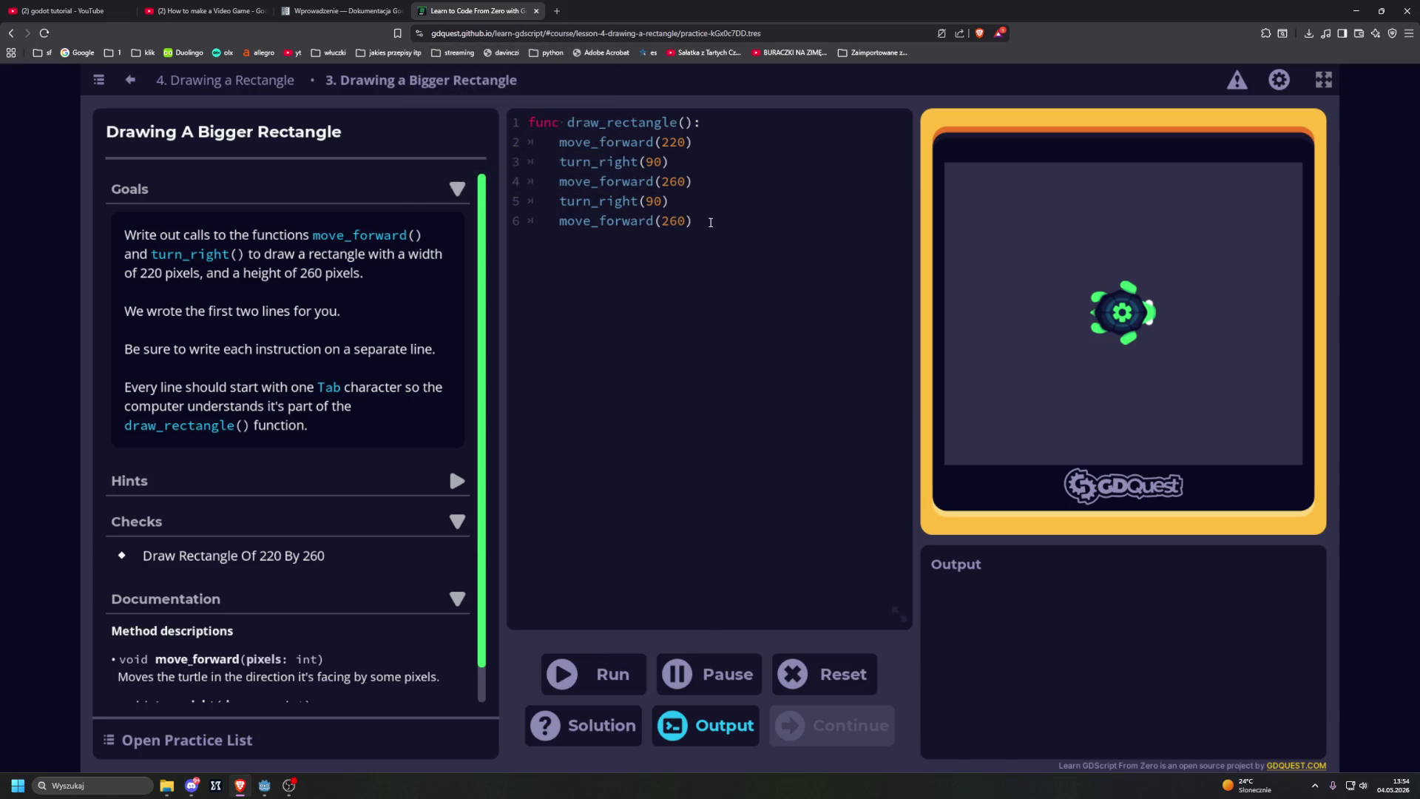
{"action": "left_click_drag", "start_coordinate": [560, 201], "coordinate": [675, 203]}
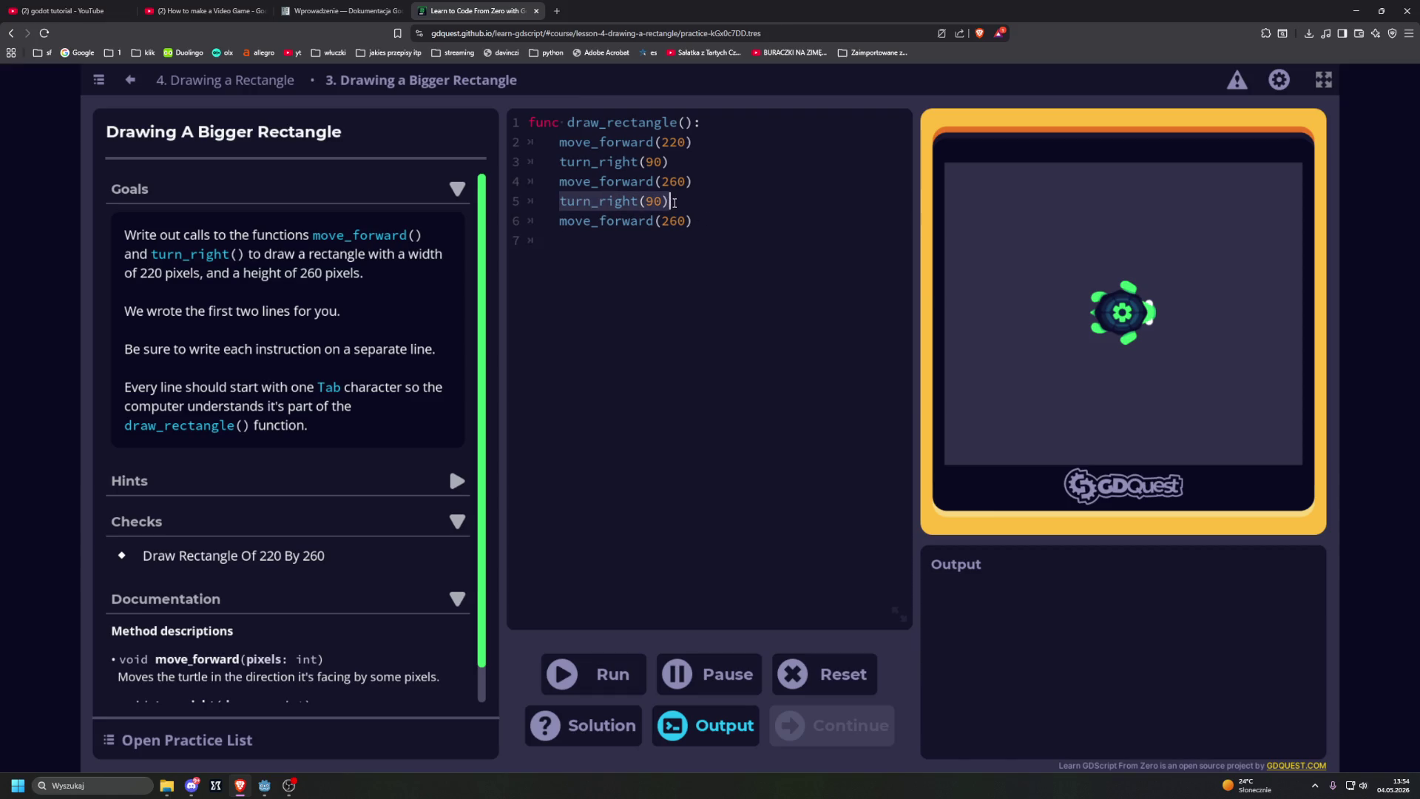
{"action": "key", "text": "ctrl+c"}
{"action": "left_click", "coordinate": [659, 234]}
{"action": "key", "text": "ctrl+v"}
{"action": "key", "text": "Return"}
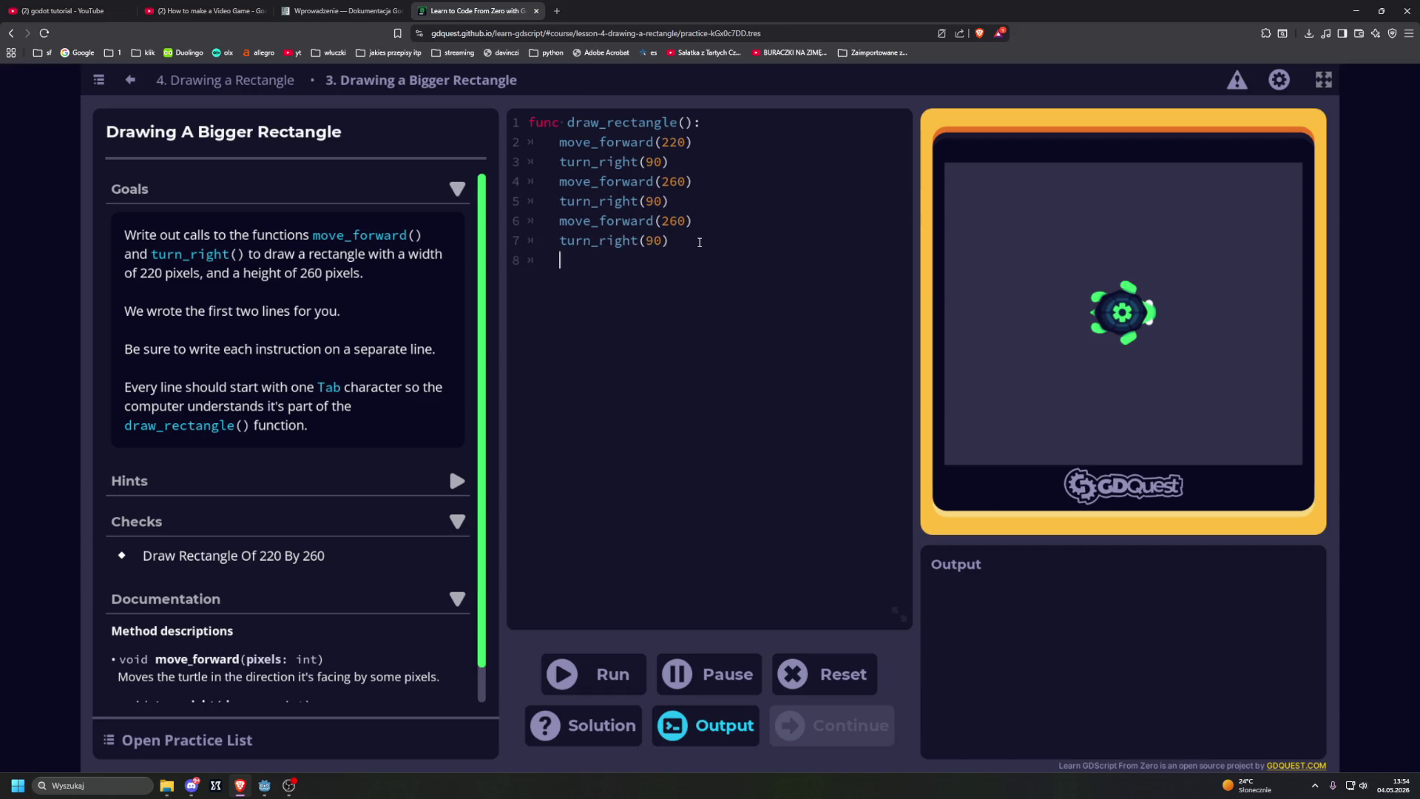
Step: Change line 6 to move_forward(220) and add move_forward(260) as line 8
{"action": "left_click_drag", "start_coordinate": [562, 222], "coordinate": [693, 220]}
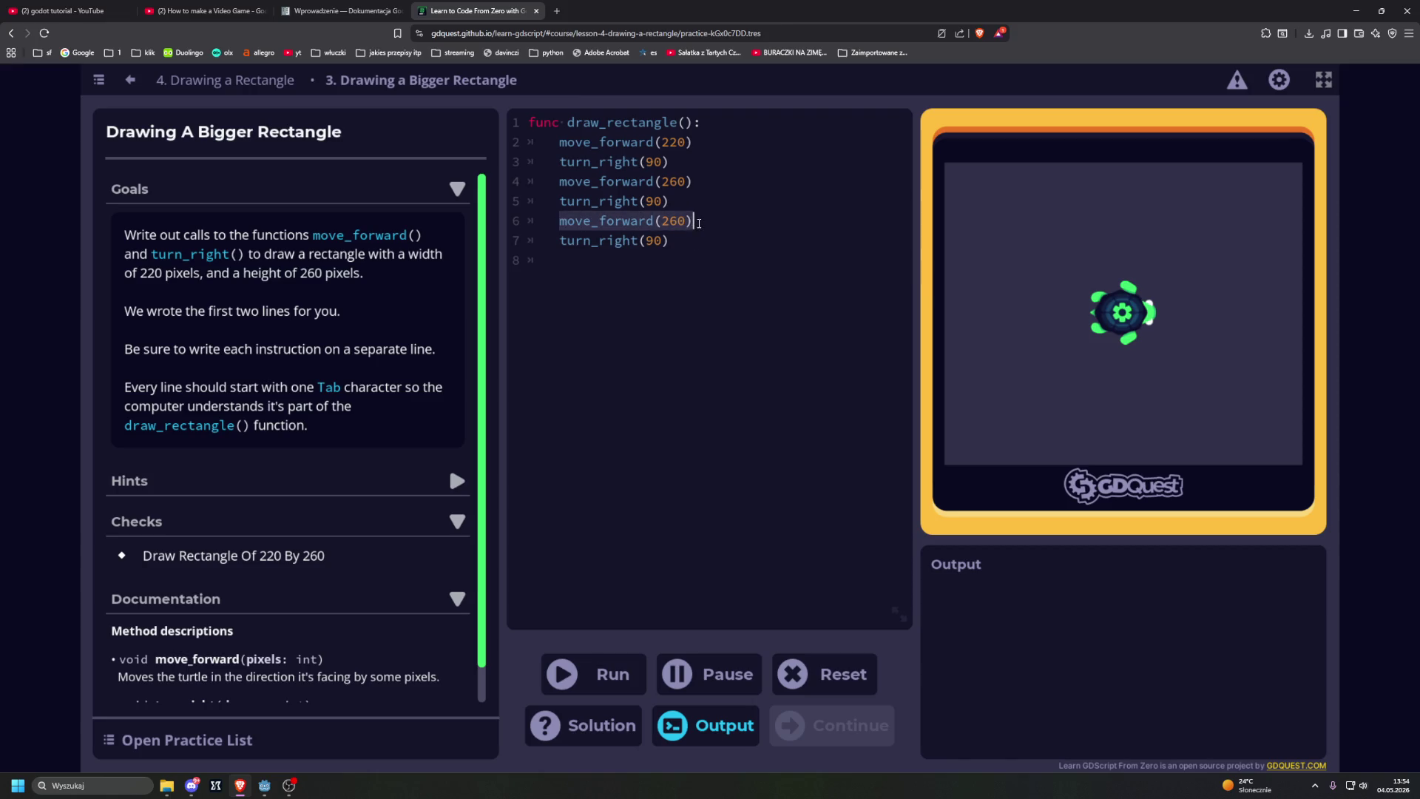
{"action": "left_click", "coordinate": [678, 220]}
{"action": "key", "text": "BackSpace"}
{"action": "type", "text": "2"}
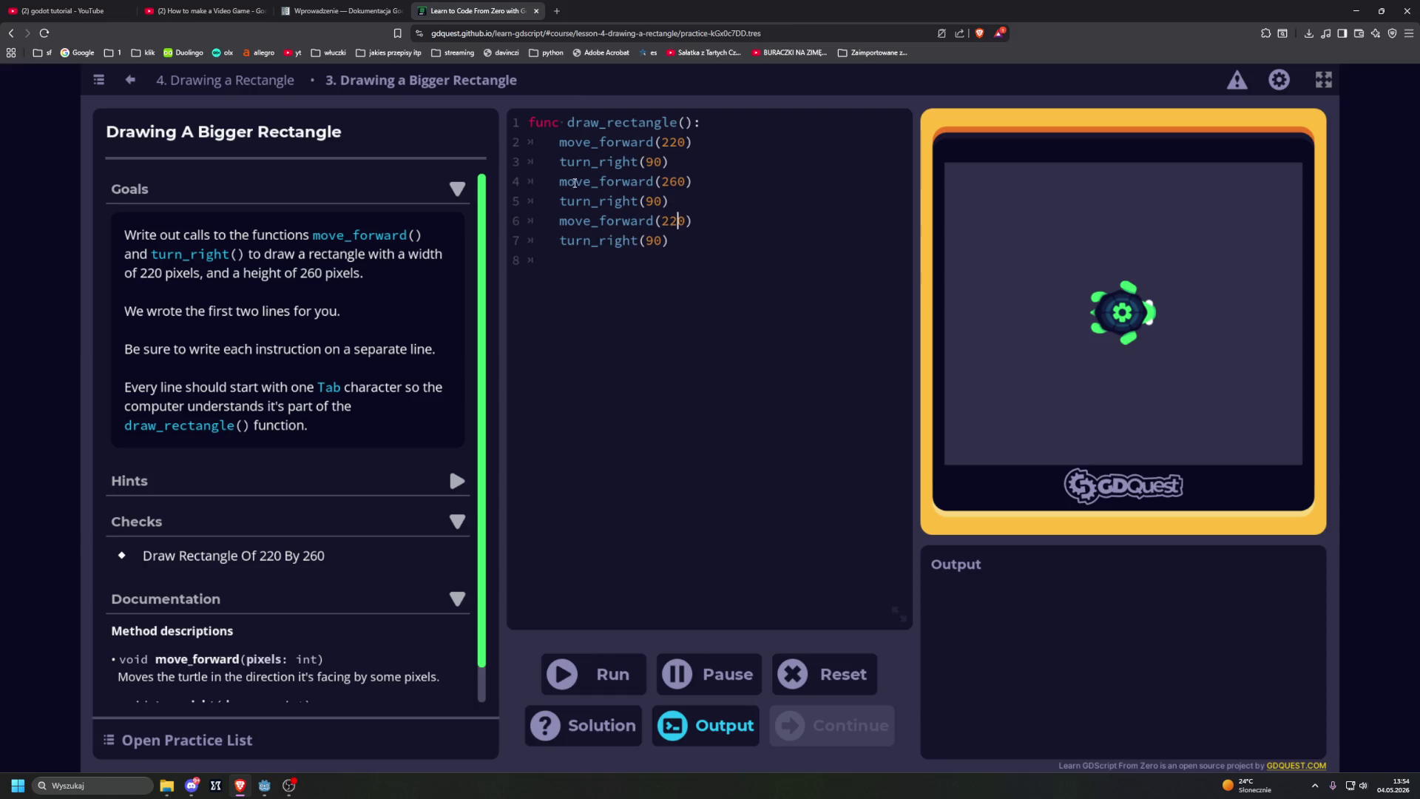
{"action": "left_click_drag", "start_coordinate": [560, 182], "coordinate": [694, 183]}
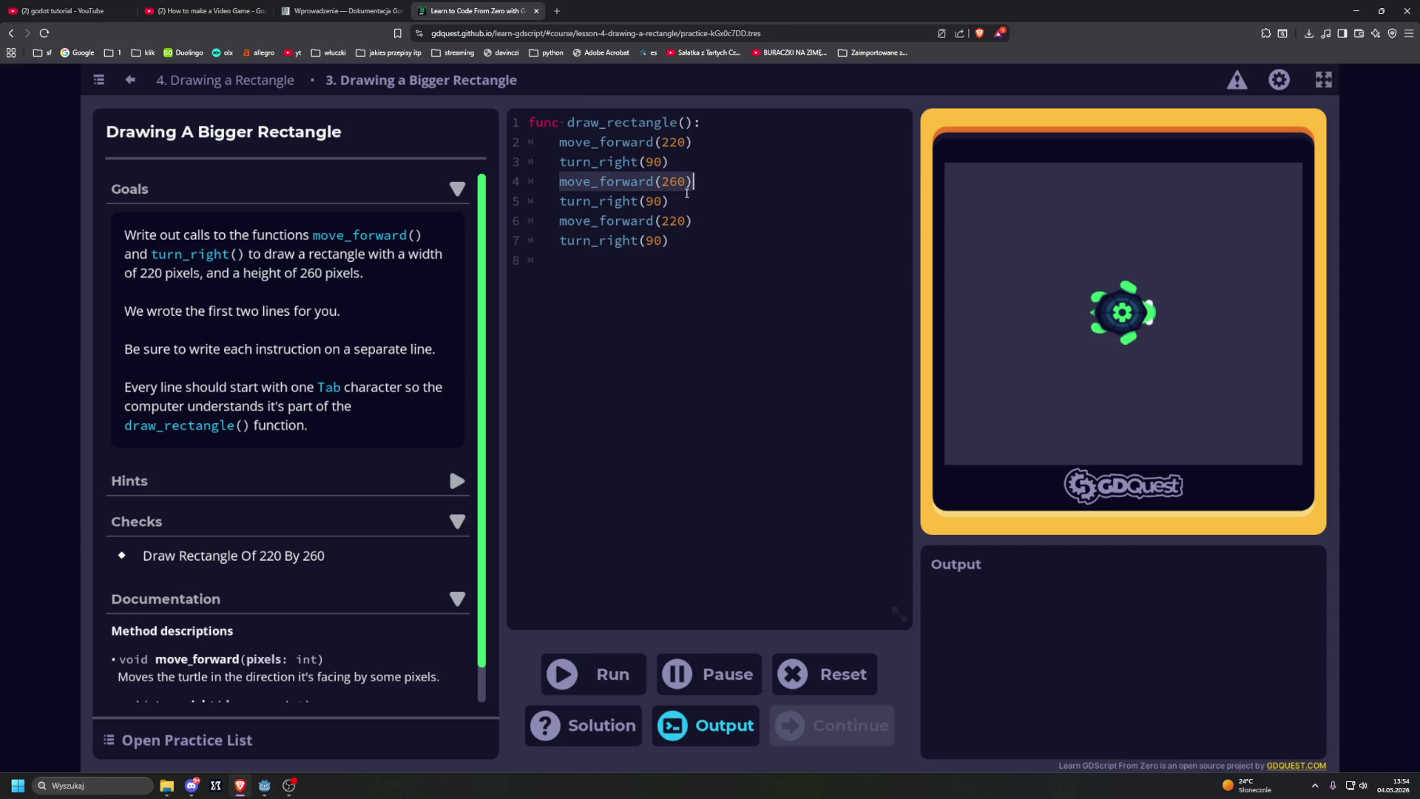
{"action": "key", "text": "ctrl+c"}
{"action": "left_click", "coordinate": [695, 260]}
{"action": "key", "text": "ctrl+v"}
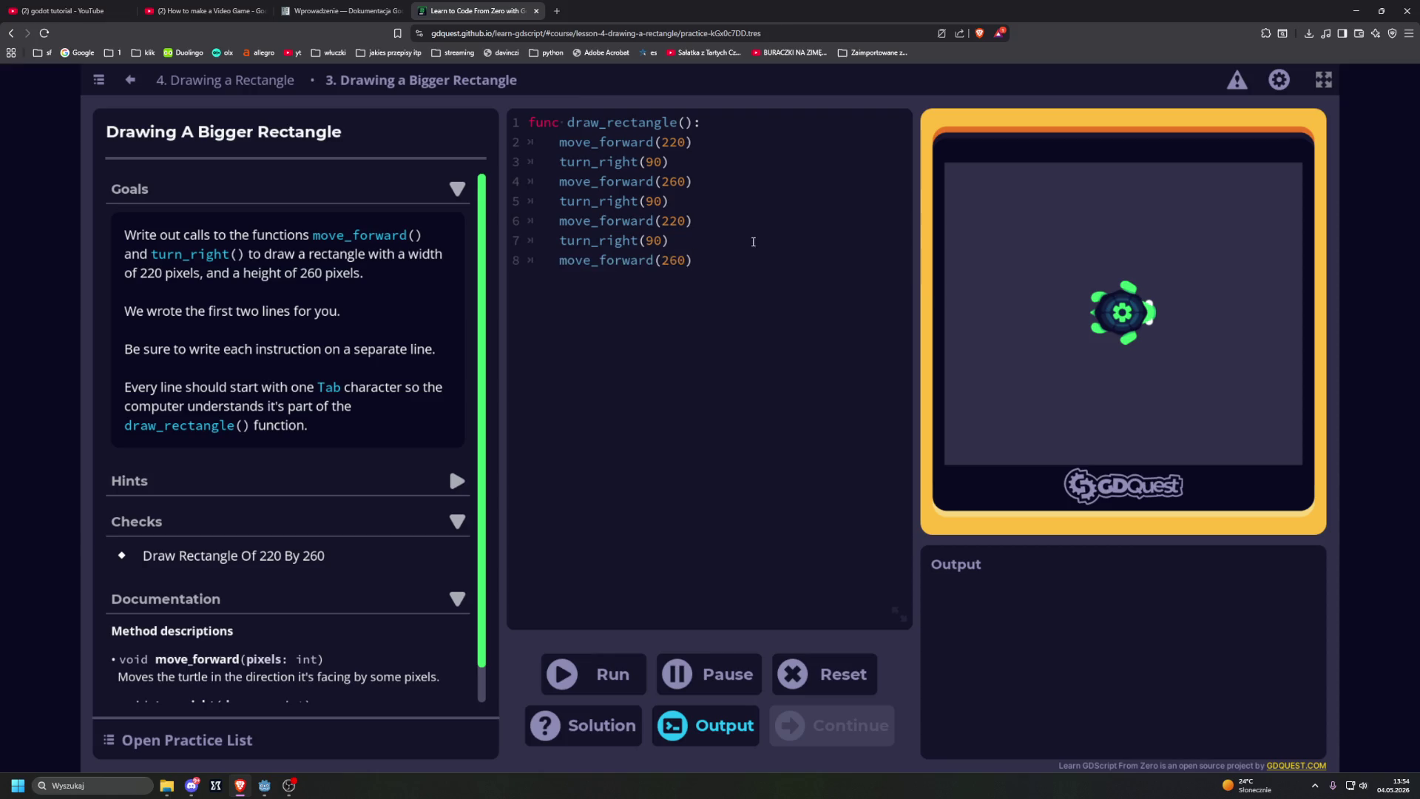
Step: Run the 220 by 260 rectangle code, pass the practice, and continue to Coding Your First Function
{"action": "key", "text": "ctrl+Return"}
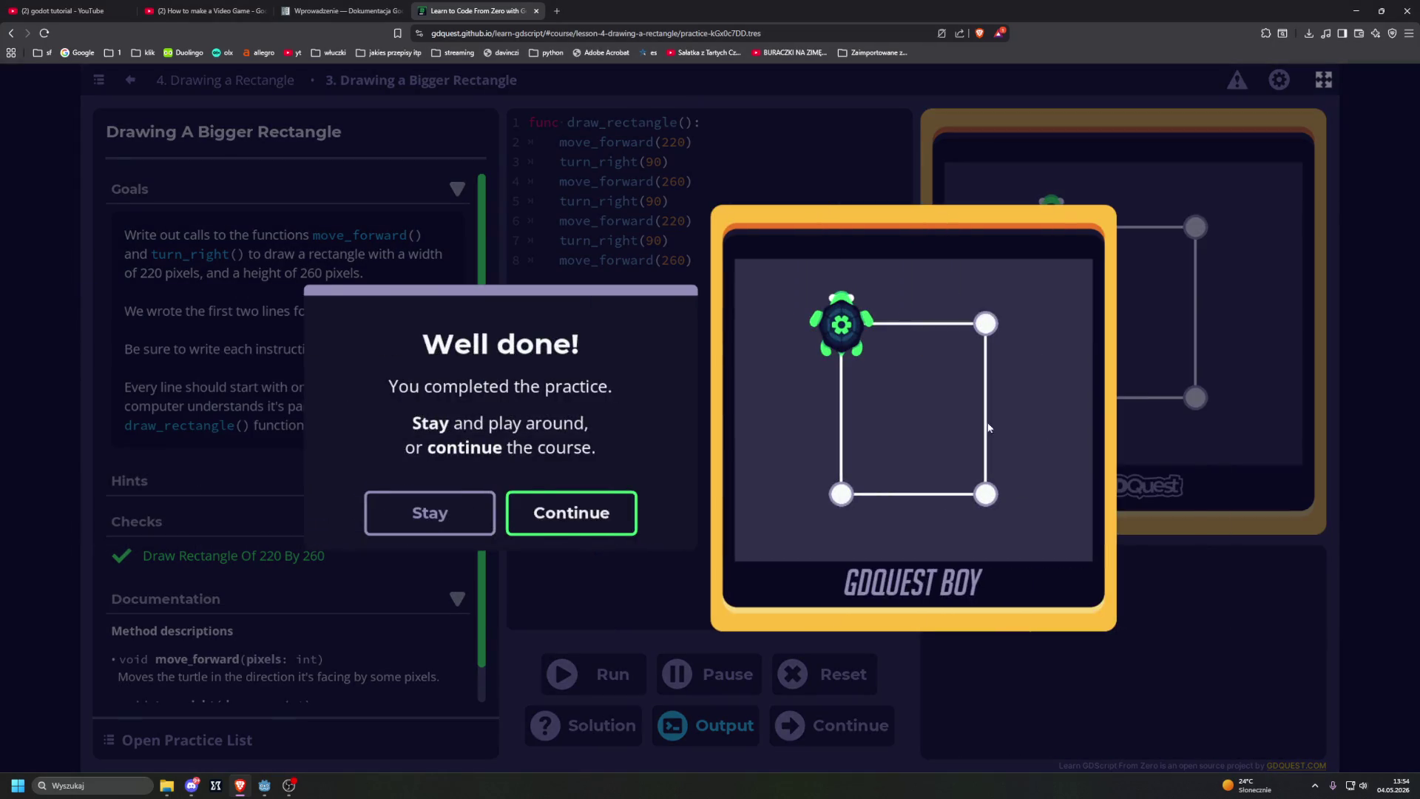
{"action": "left_click", "coordinate": [585, 513]}
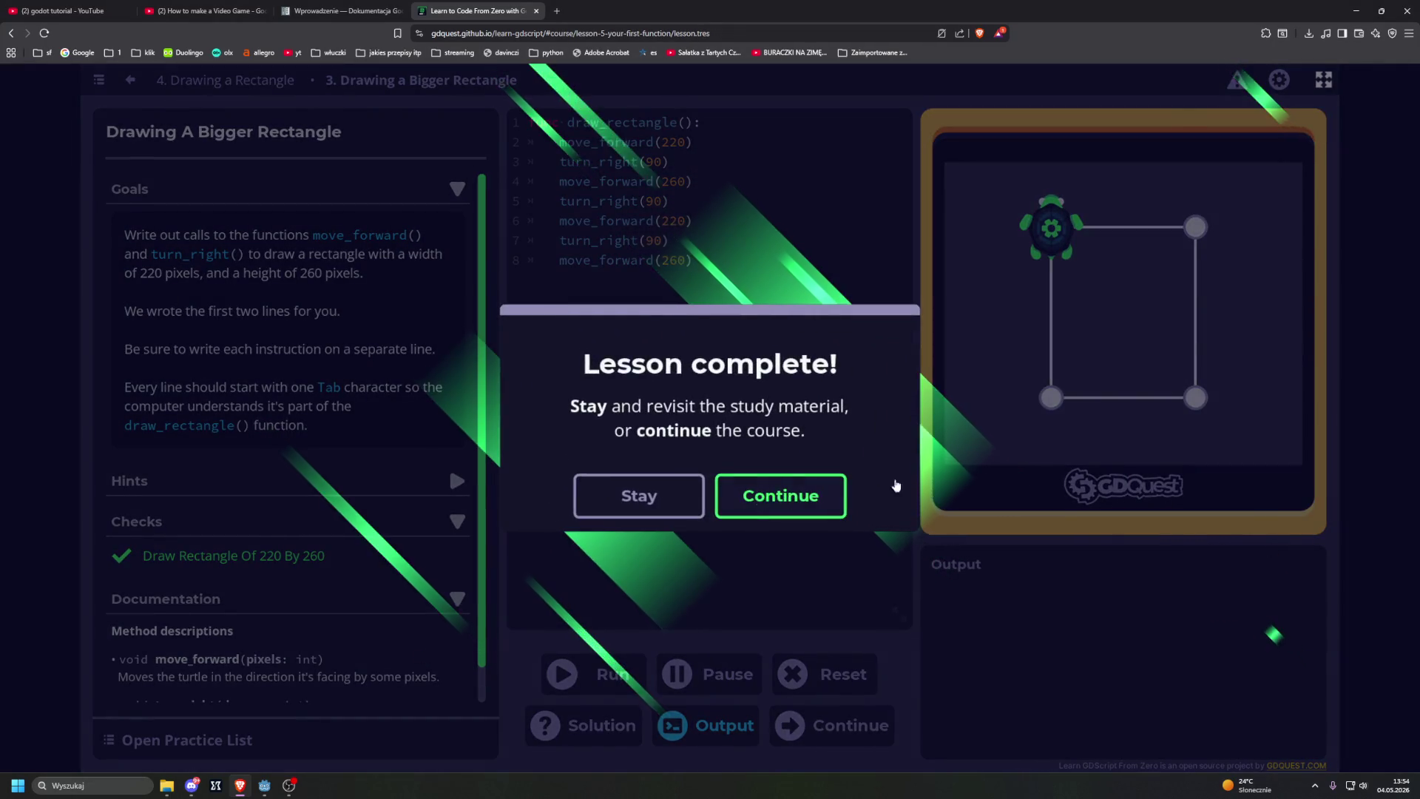
{"action": "key", "text": "Return"}
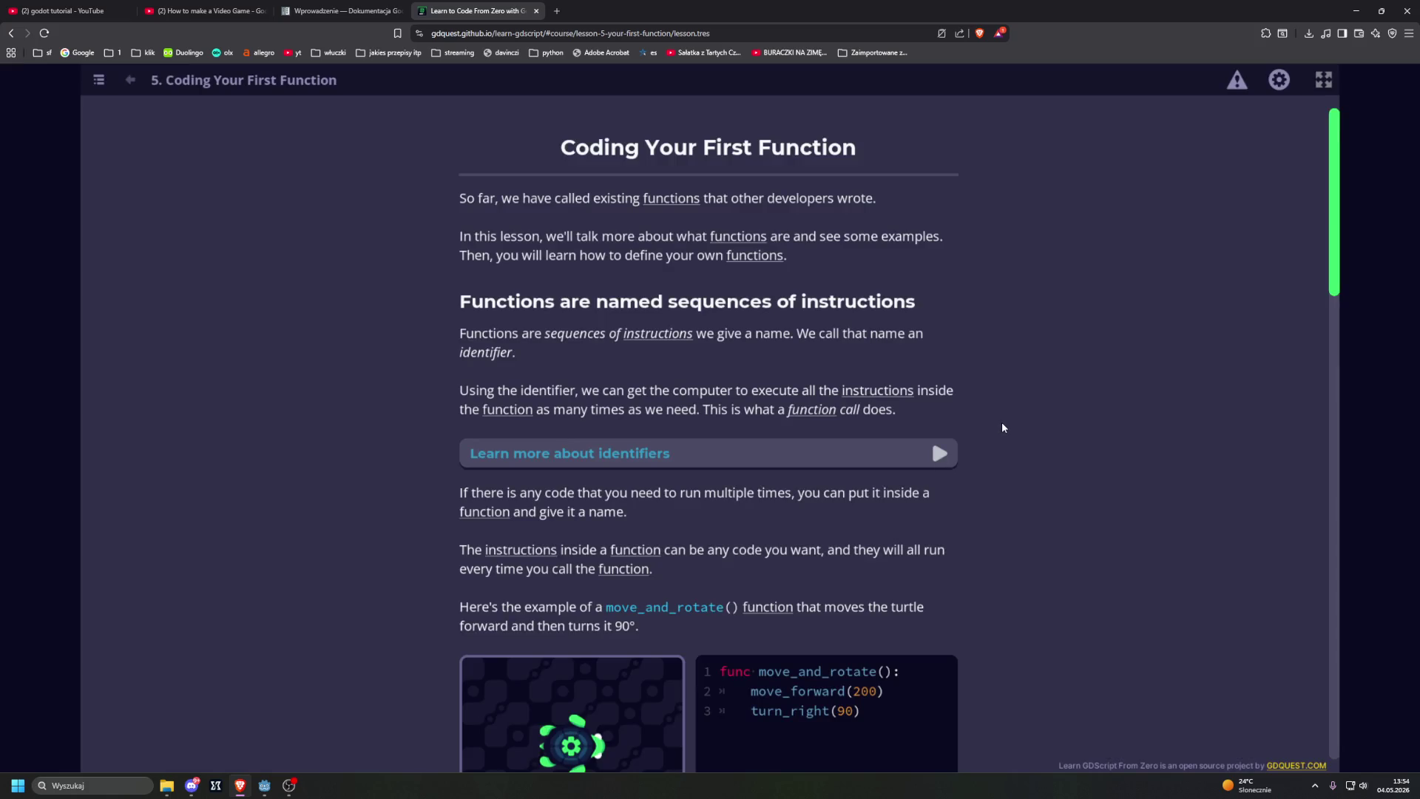
Step: Read down the lesson and run the draw_square(40) demo to watch the robot draw a square
{"action": "scroll", "coordinate": [1003, 428], "scroll_direction": "down", "scroll_amount": 3}
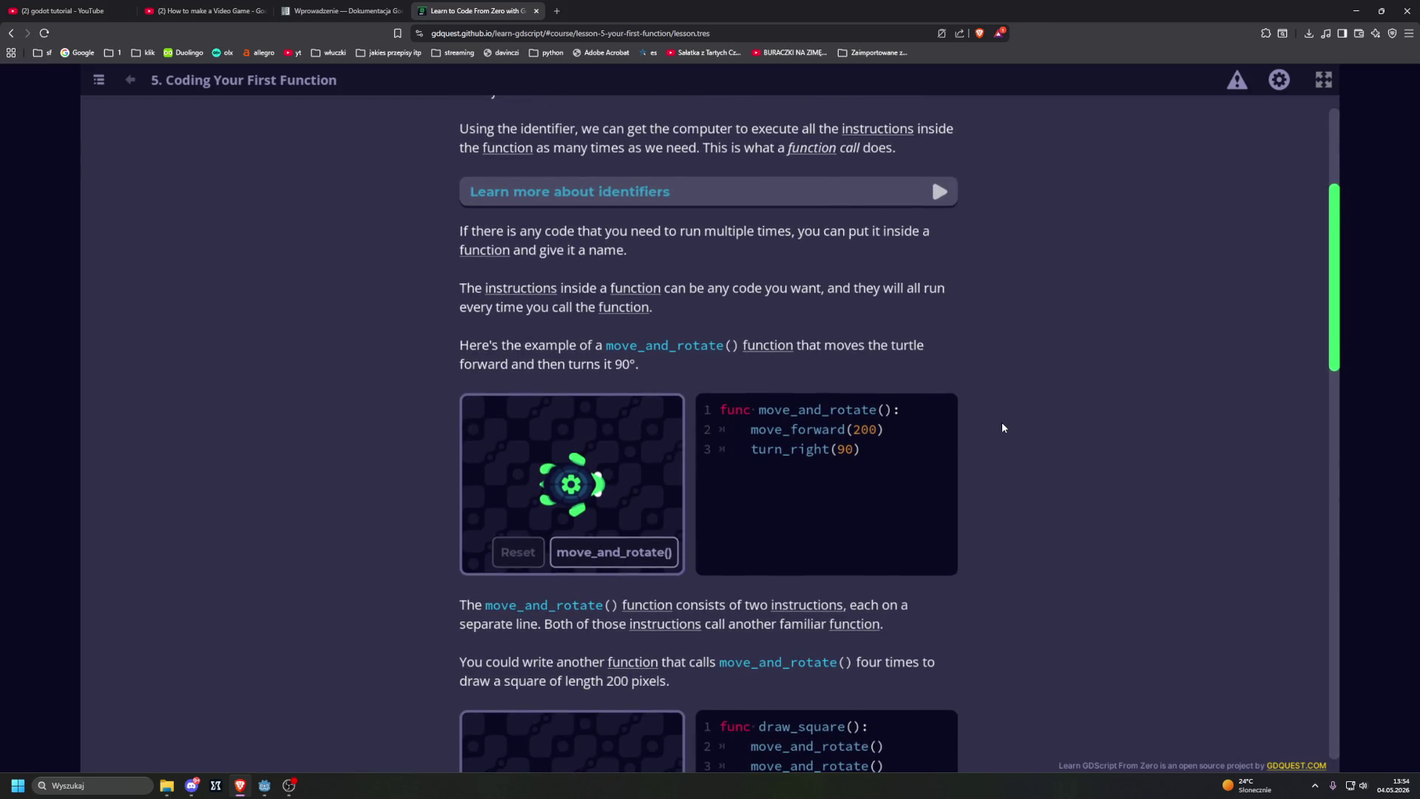
{"action": "scroll", "coordinate": [1003, 427], "scroll_direction": "down", "scroll_amount": 2}
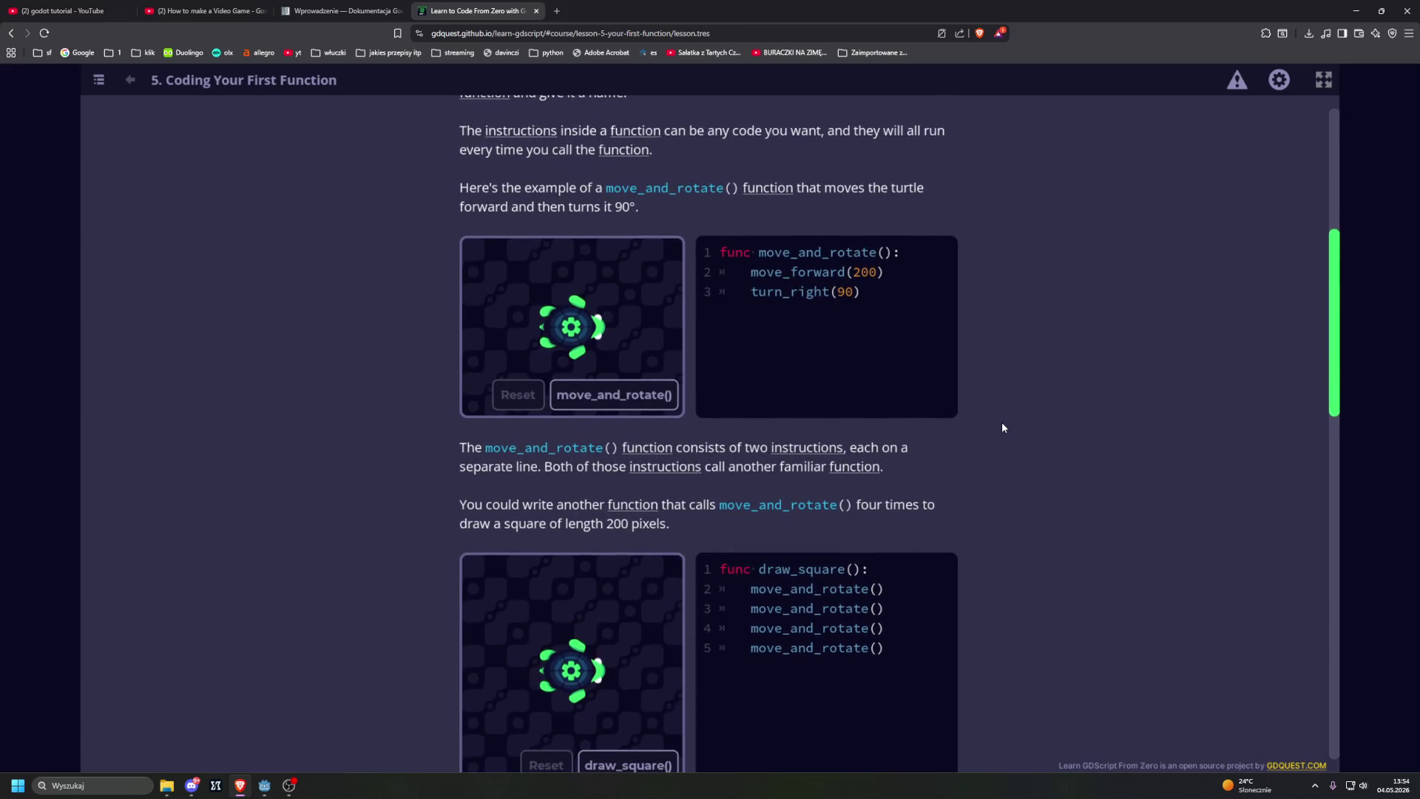
{"action": "scroll", "coordinate": [1004, 427], "scroll_direction": "down", "scroll_amount": 3}
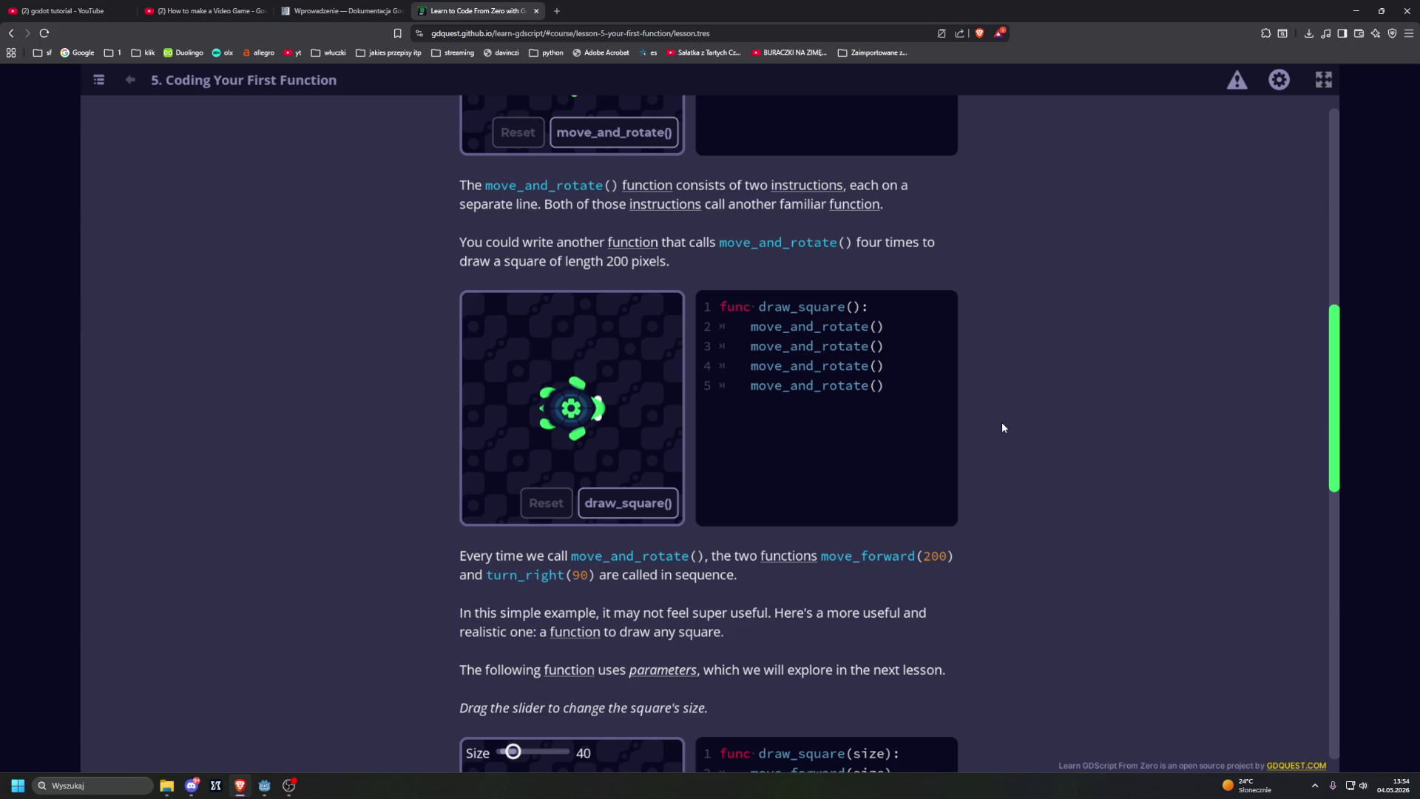
{"action": "scroll", "coordinate": [1004, 427], "scroll_direction": "down", "scroll_amount": 2}
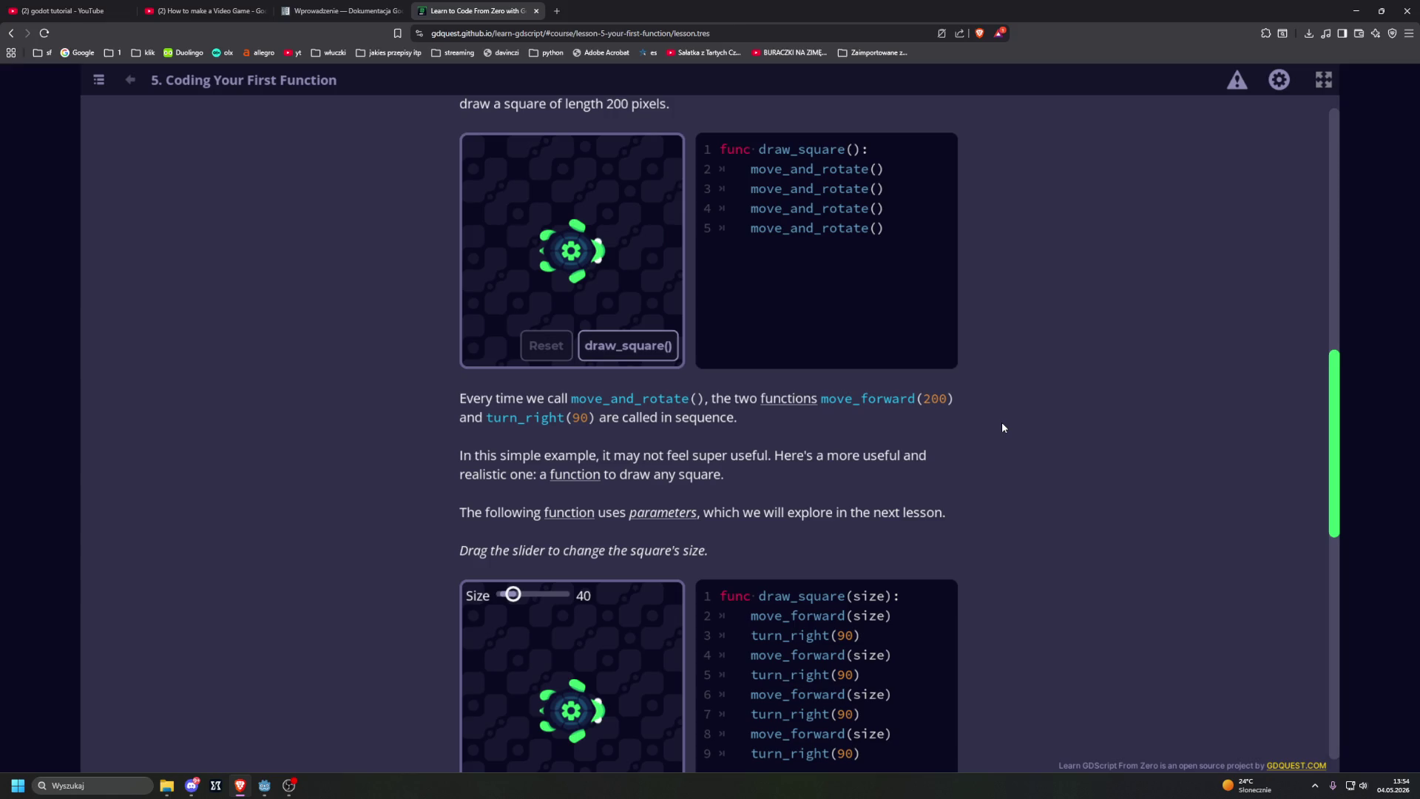
{"action": "scroll", "coordinate": [1010, 428], "scroll_direction": "up", "scroll_amount": 5}
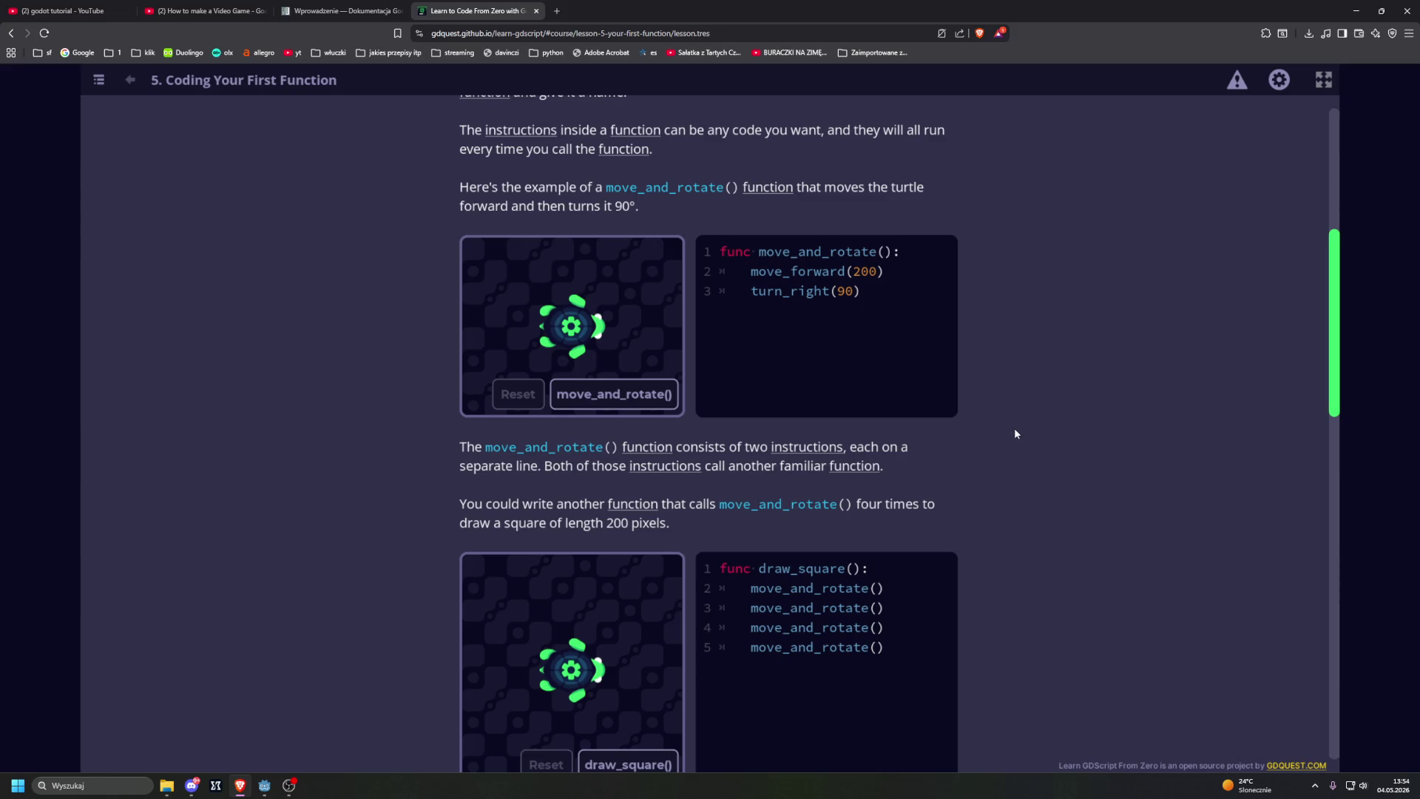
{"action": "scroll", "coordinate": [998, 429], "scroll_direction": "down", "scroll_amount": 3}
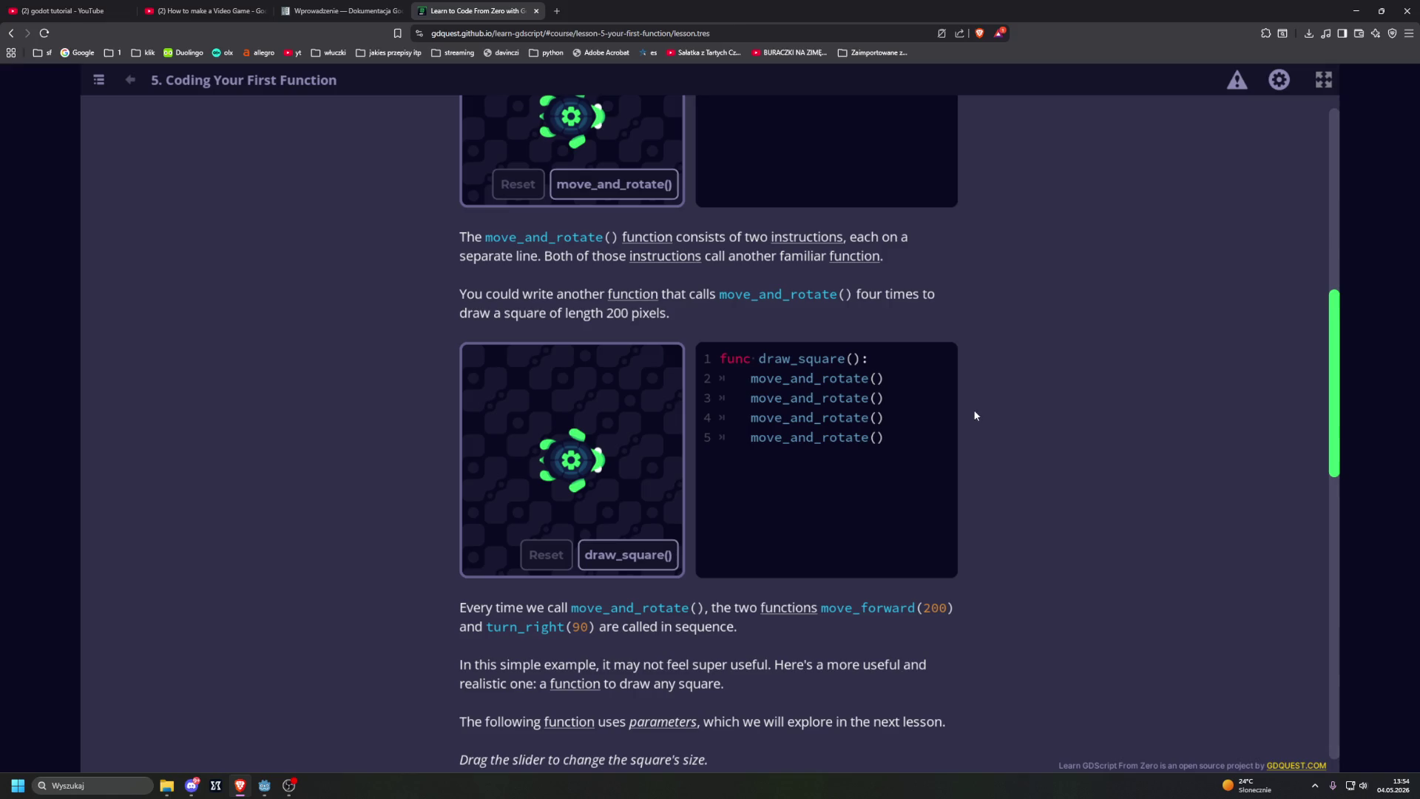
{"action": "scroll", "coordinate": [975, 416], "scroll_direction": "down", "scroll_amount": 2}
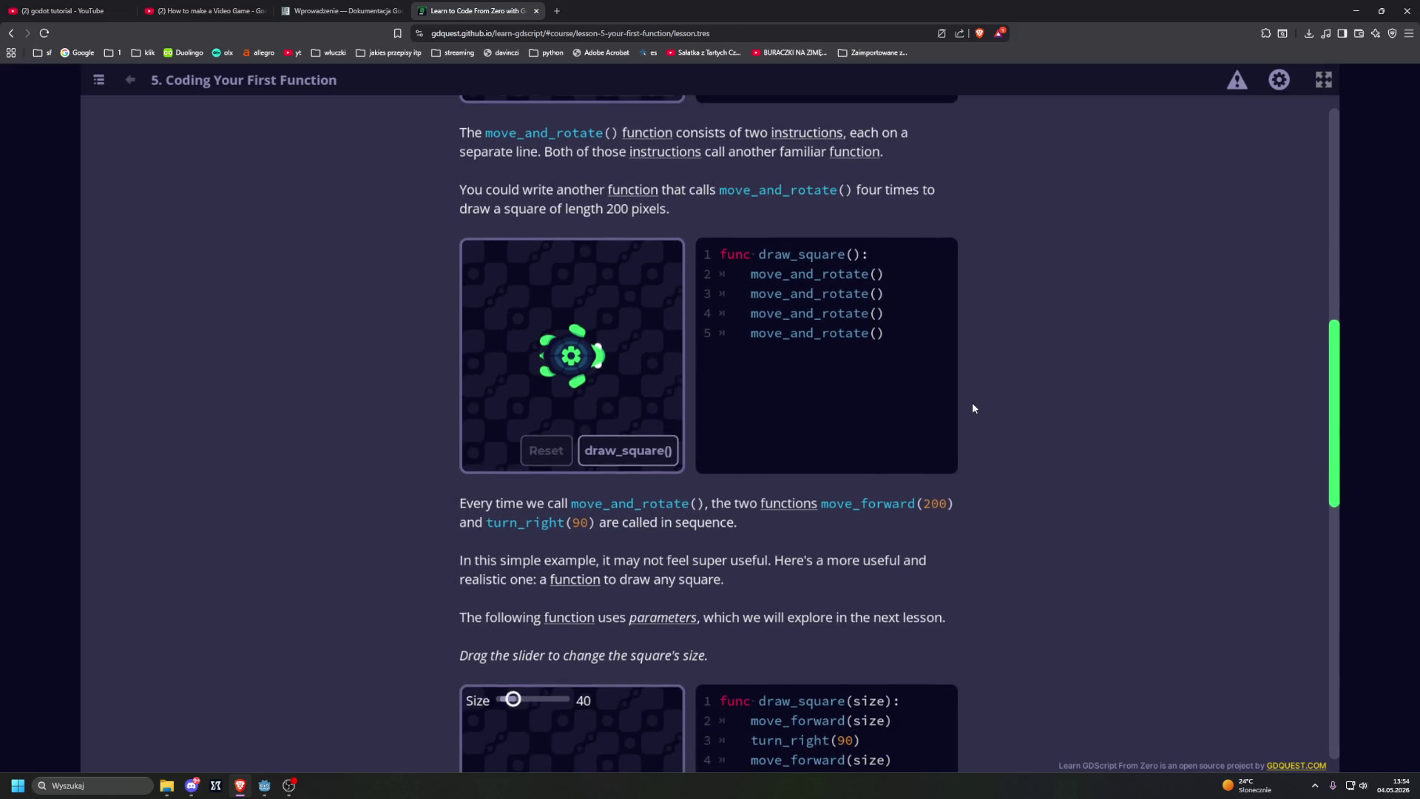
{"action": "scroll", "coordinate": [976, 415], "scroll_direction": "down", "scroll_amount": 3}
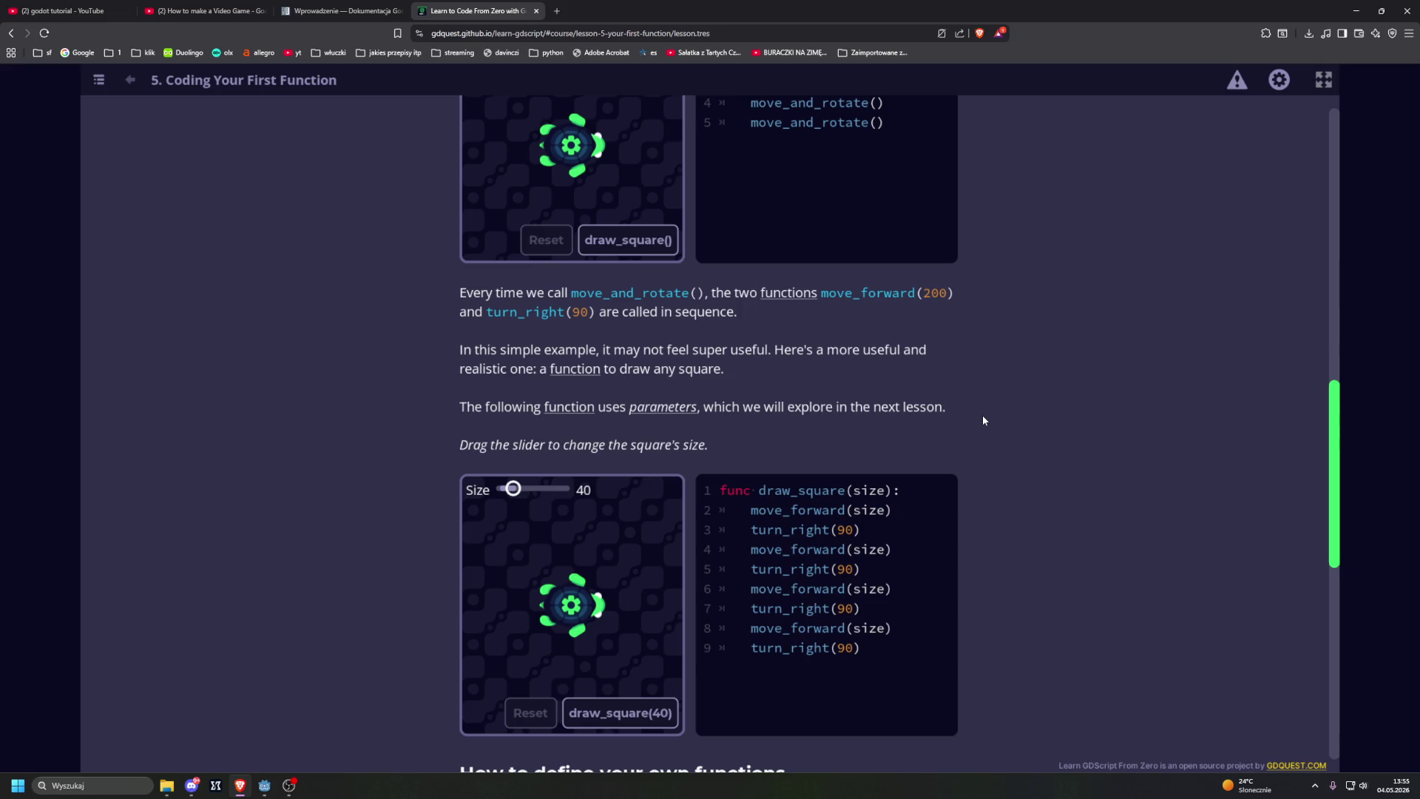
{"action": "scroll", "coordinate": [982, 420], "scroll_direction": "down", "scroll_amount": 2}
{"action": "left_click", "coordinate": [620, 555]}
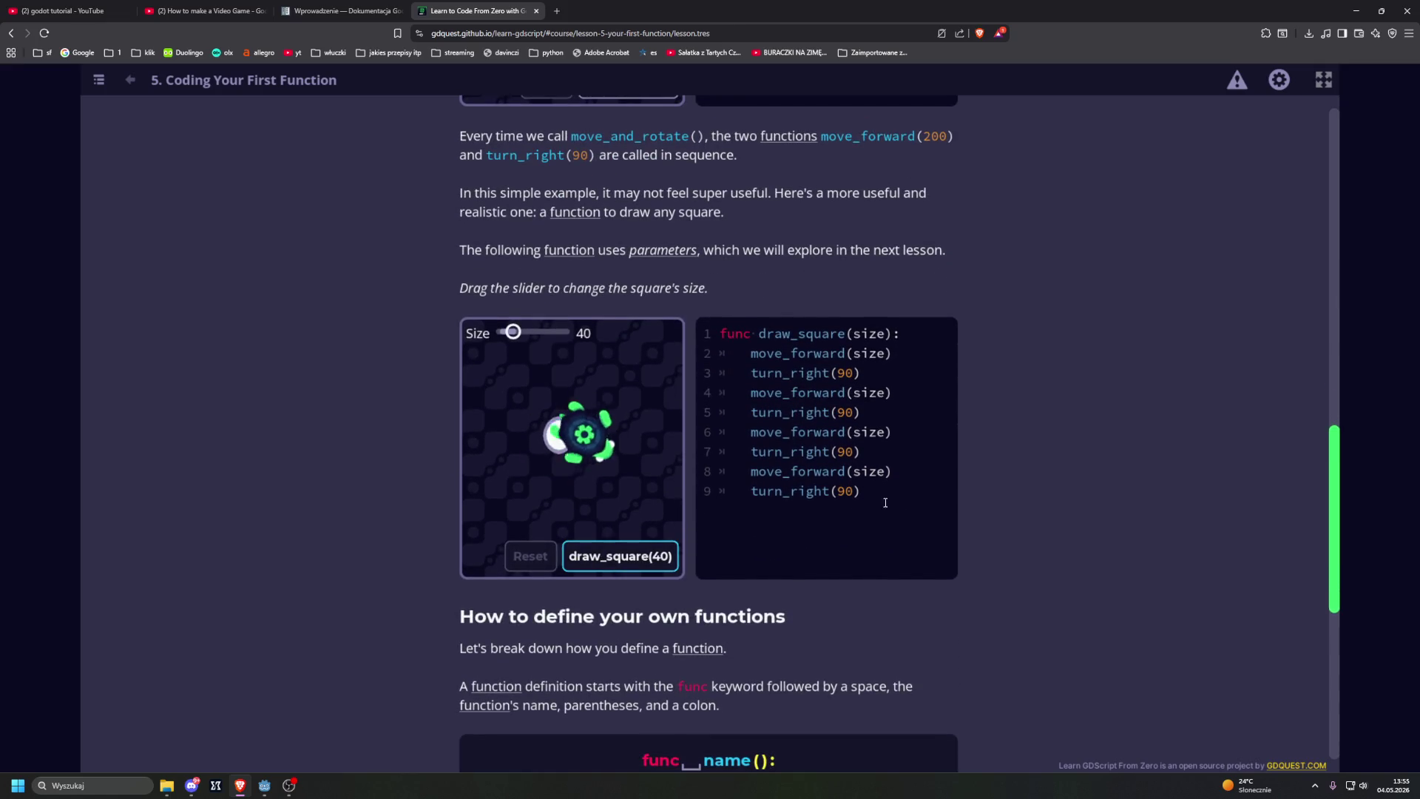
Step: Scroll down through 'How to define your own functions' to the 'Why do we use functions?' quiz
{"action": "scroll", "coordinate": [933, 474], "scroll_direction": "down", "scroll_amount": 1}
{"action": "scroll", "coordinate": [934, 474], "scroll_direction": "down", "scroll_amount": 1}
{"action": "scroll", "coordinate": [938, 462], "scroll_direction": "down", "scroll_amount": 2}
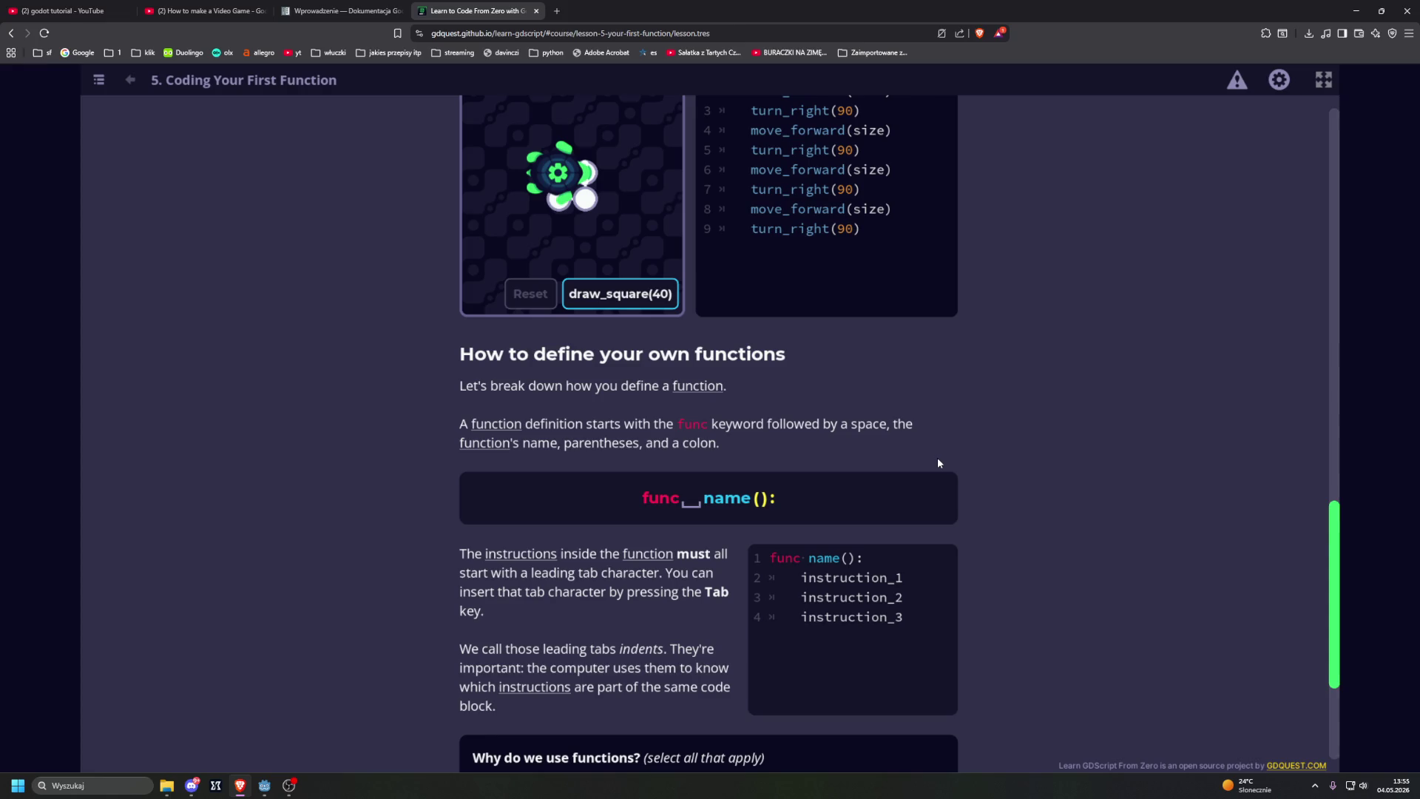
{"action": "scroll", "coordinate": [938, 463], "scroll_direction": "down", "scroll_amount": 1}
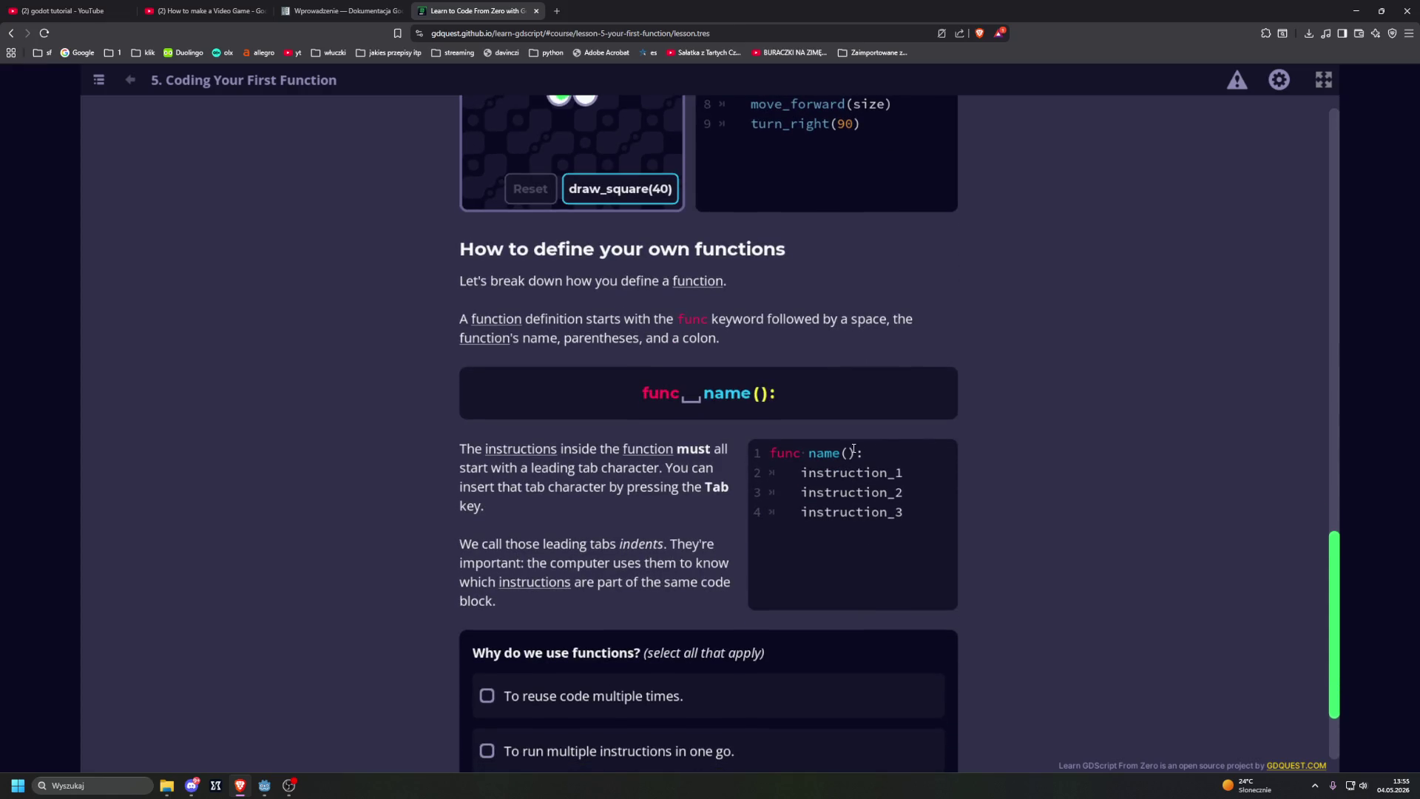
{"action": "scroll", "coordinate": [929, 411], "scroll_direction": "down", "scroll_amount": 2}
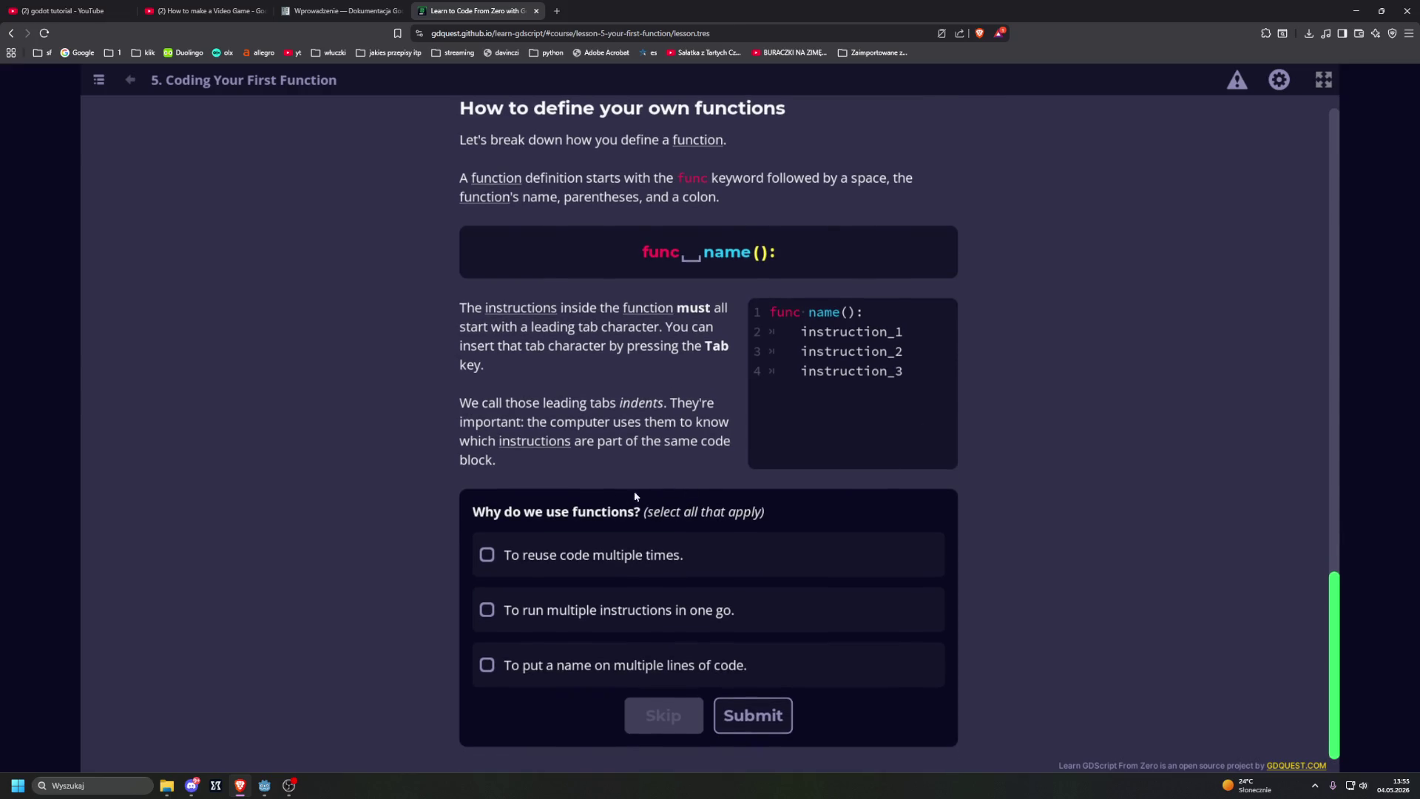
Step: Tick 'To reuse code multiple times.' and 'To put a name on multiple lines of code.', then submit
{"action": "left_click", "coordinate": [486, 559]}
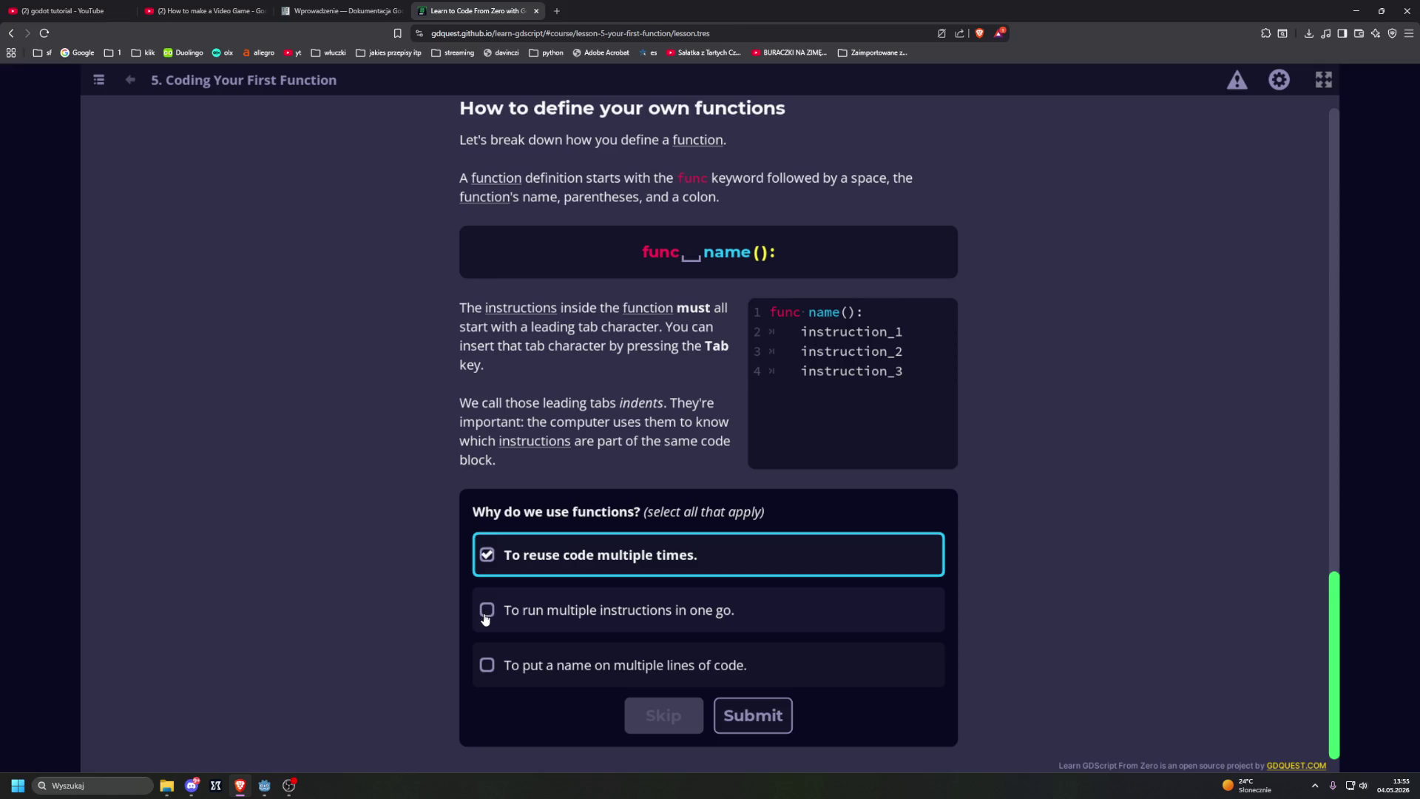
{"action": "left_click", "coordinate": [485, 670]}
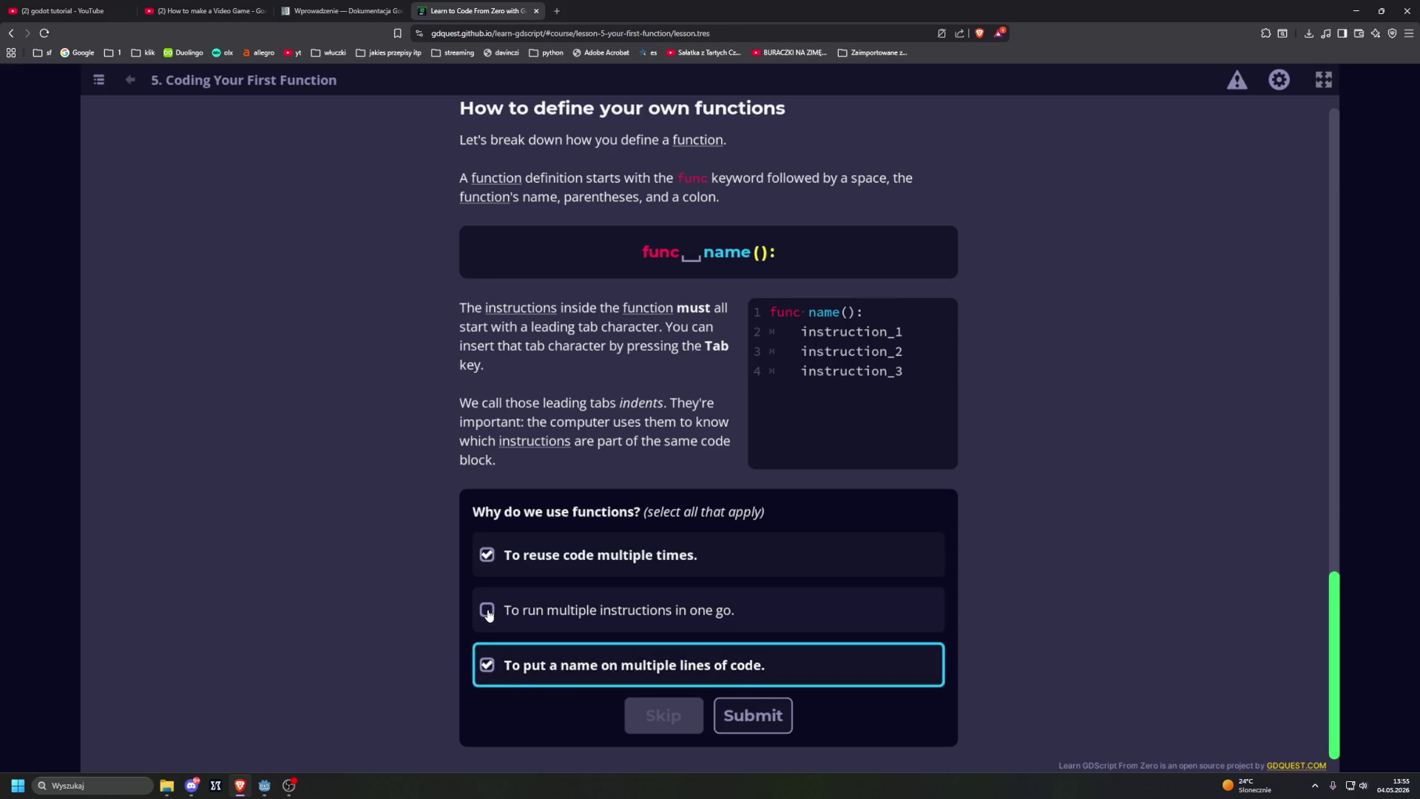
{"action": "left_click", "coordinate": [488, 611]}
{"action": "left_click", "coordinate": [762, 718]}
{"action": "scroll", "coordinate": [373, 548], "scroll_direction": "down", "scroll_amount": 5}
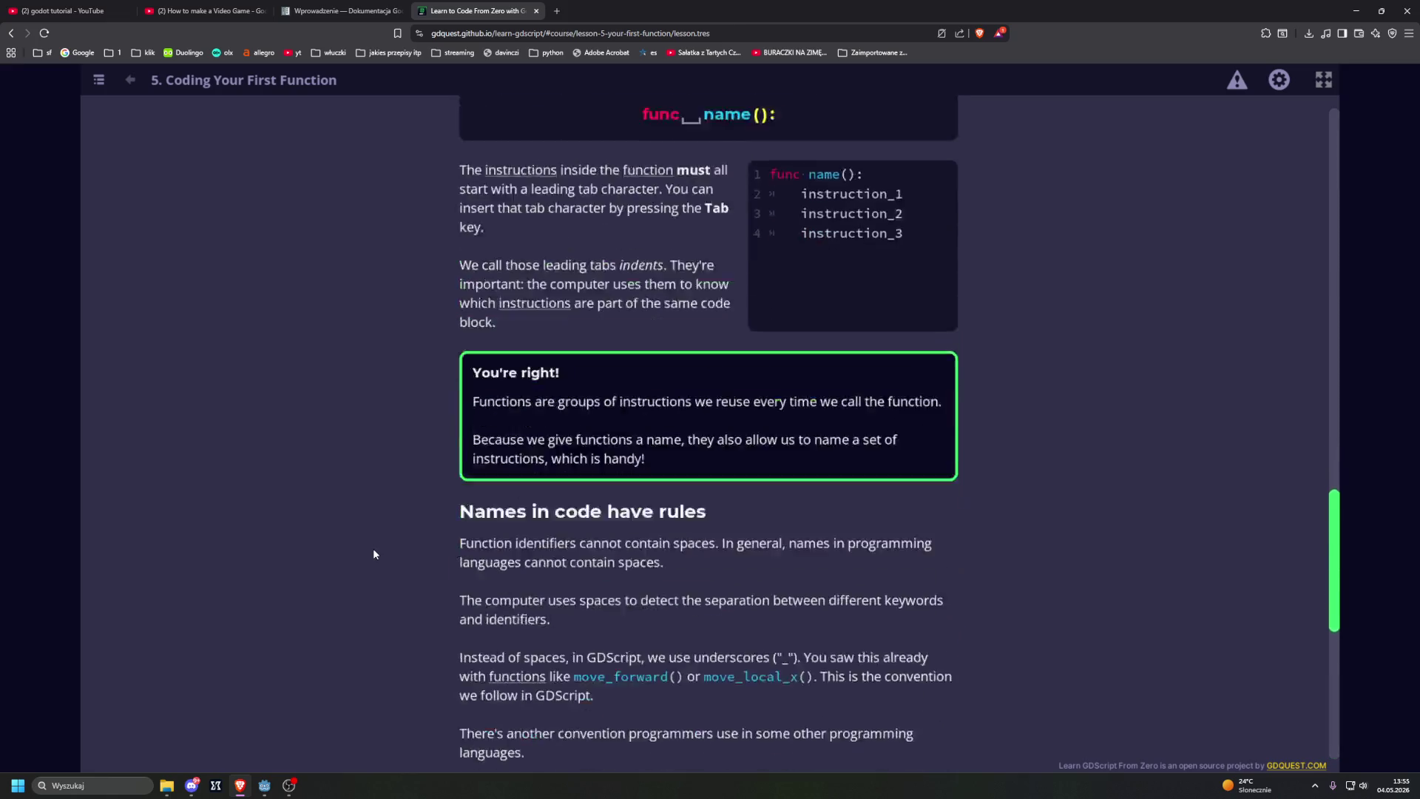
{"action": "scroll", "coordinate": [379, 554], "scroll_direction": "down", "scroll_amount": 1}
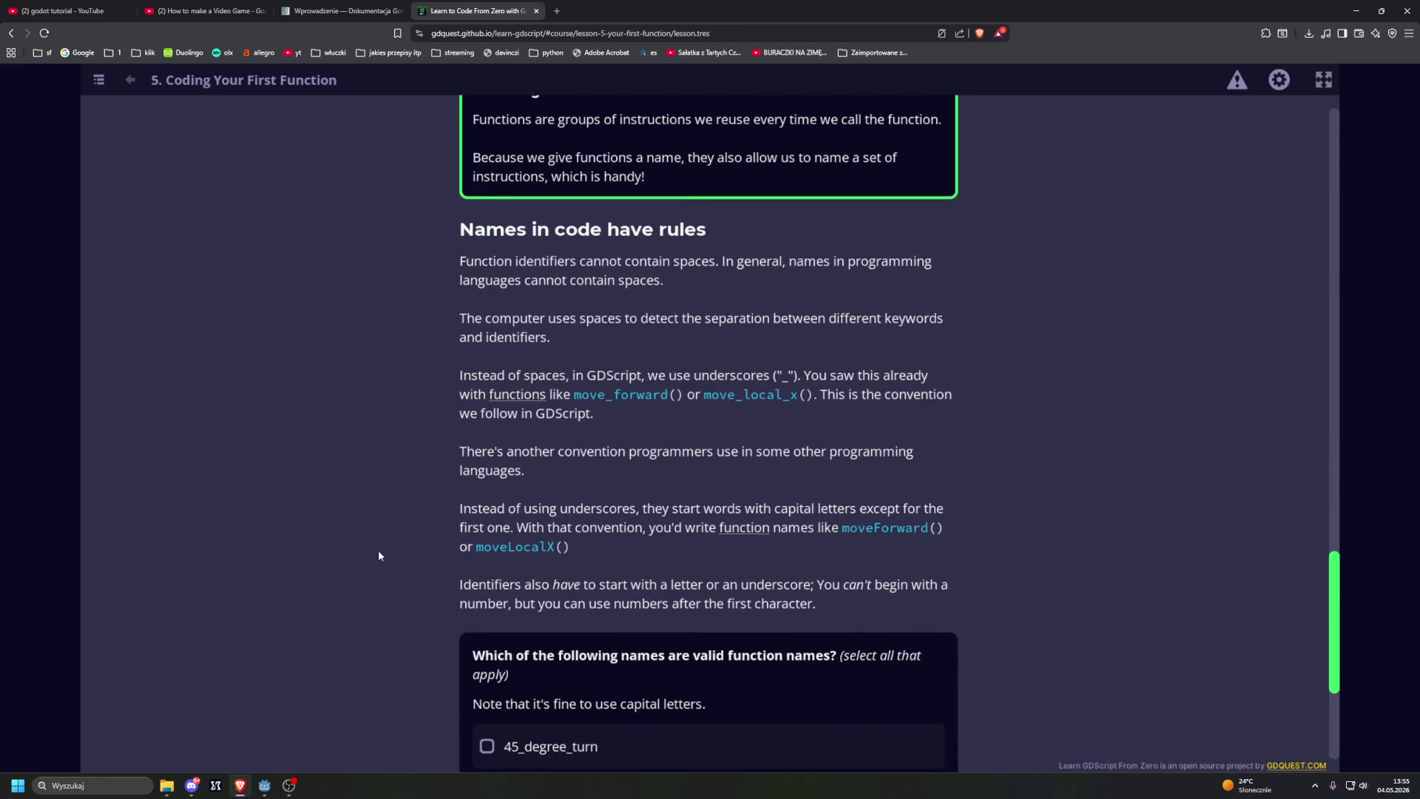
Step: Read the naming rules, then tick 45_degree_turn, make3NewCharacters, jump and move_forward as valid names and submit
{"action": "scroll", "coordinate": [379, 562], "scroll_direction": "up", "scroll_amount": 1}
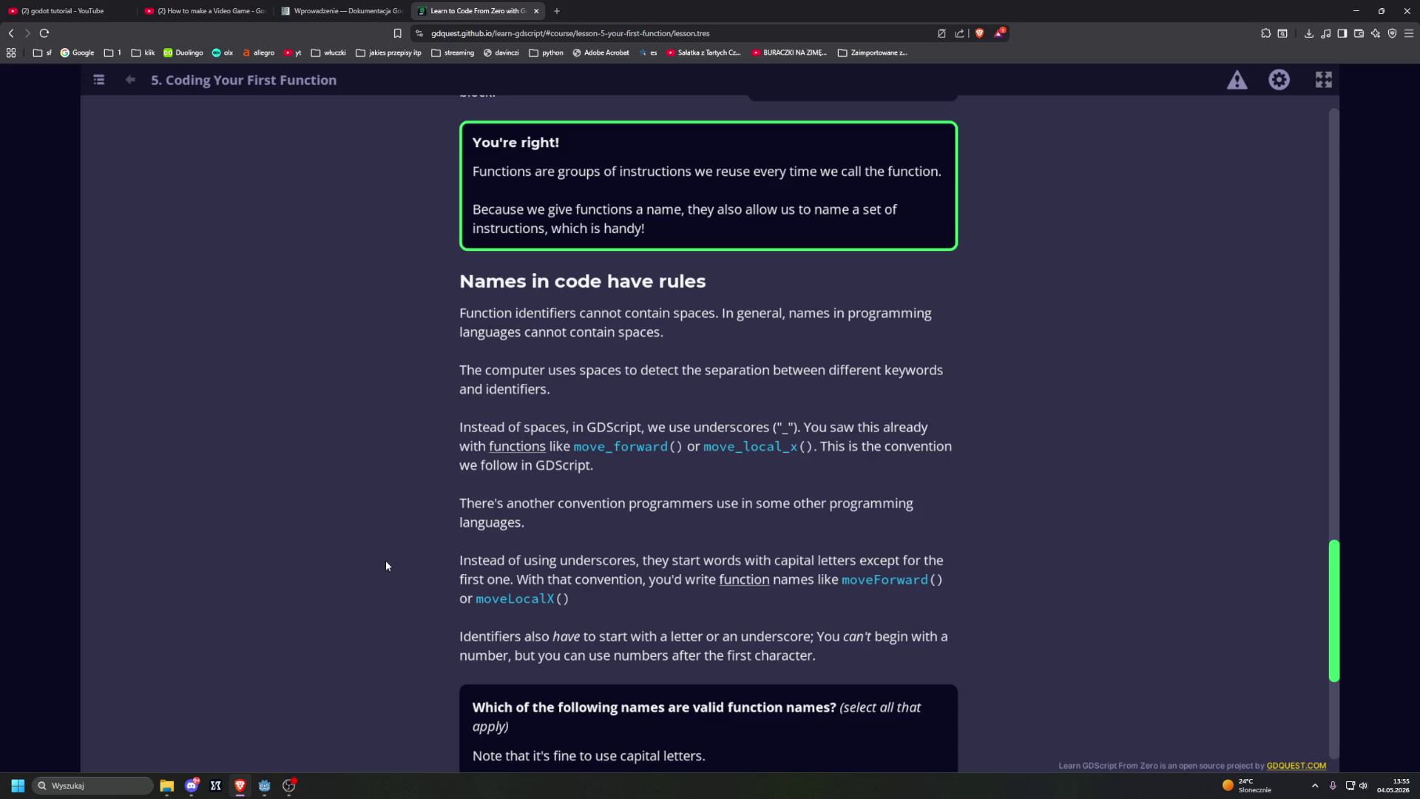
{"action": "scroll", "coordinate": [385, 565], "scroll_direction": "down", "scroll_amount": 2}
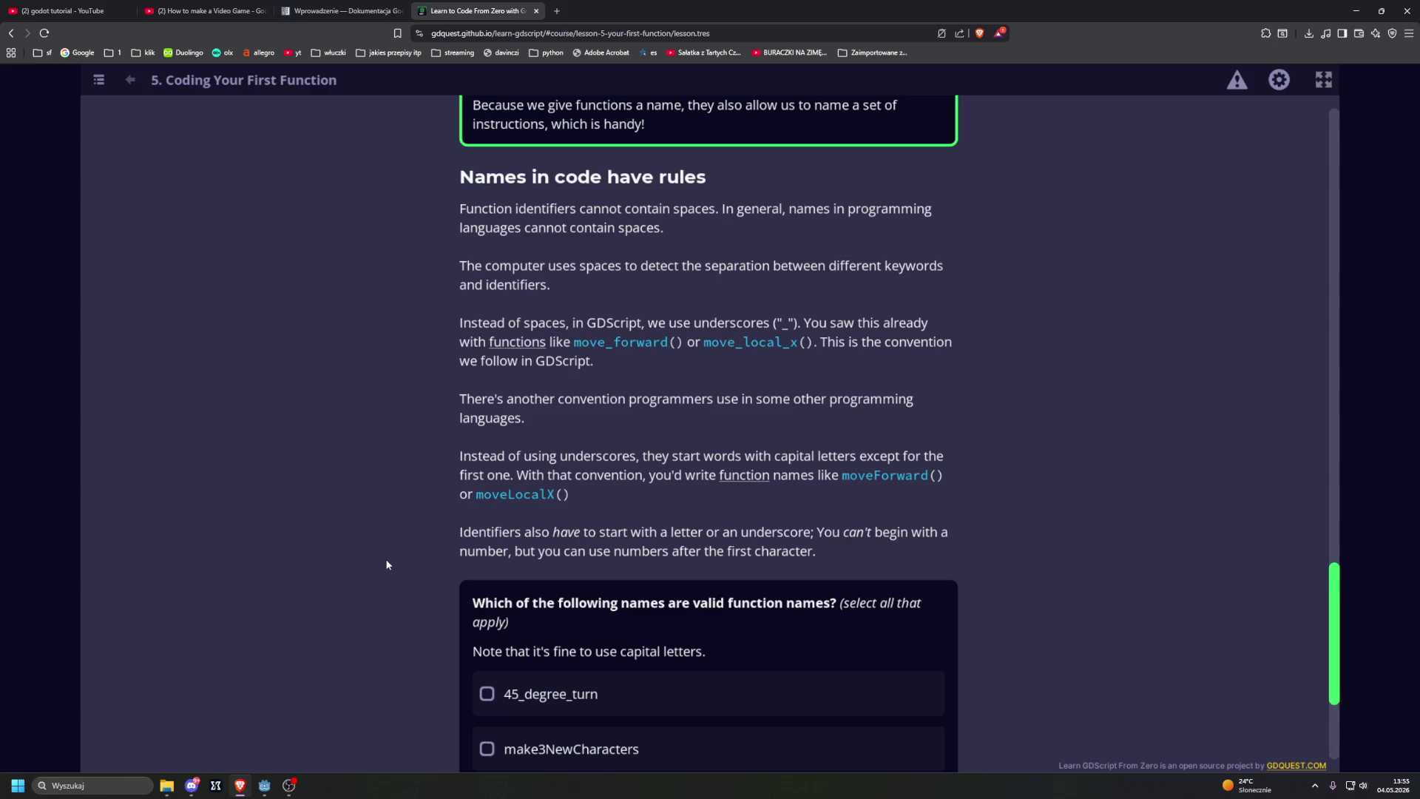
{"action": "scroll", "coordinate": [386, 565], "scroll_direction": "down", "scroll_amount": 2}
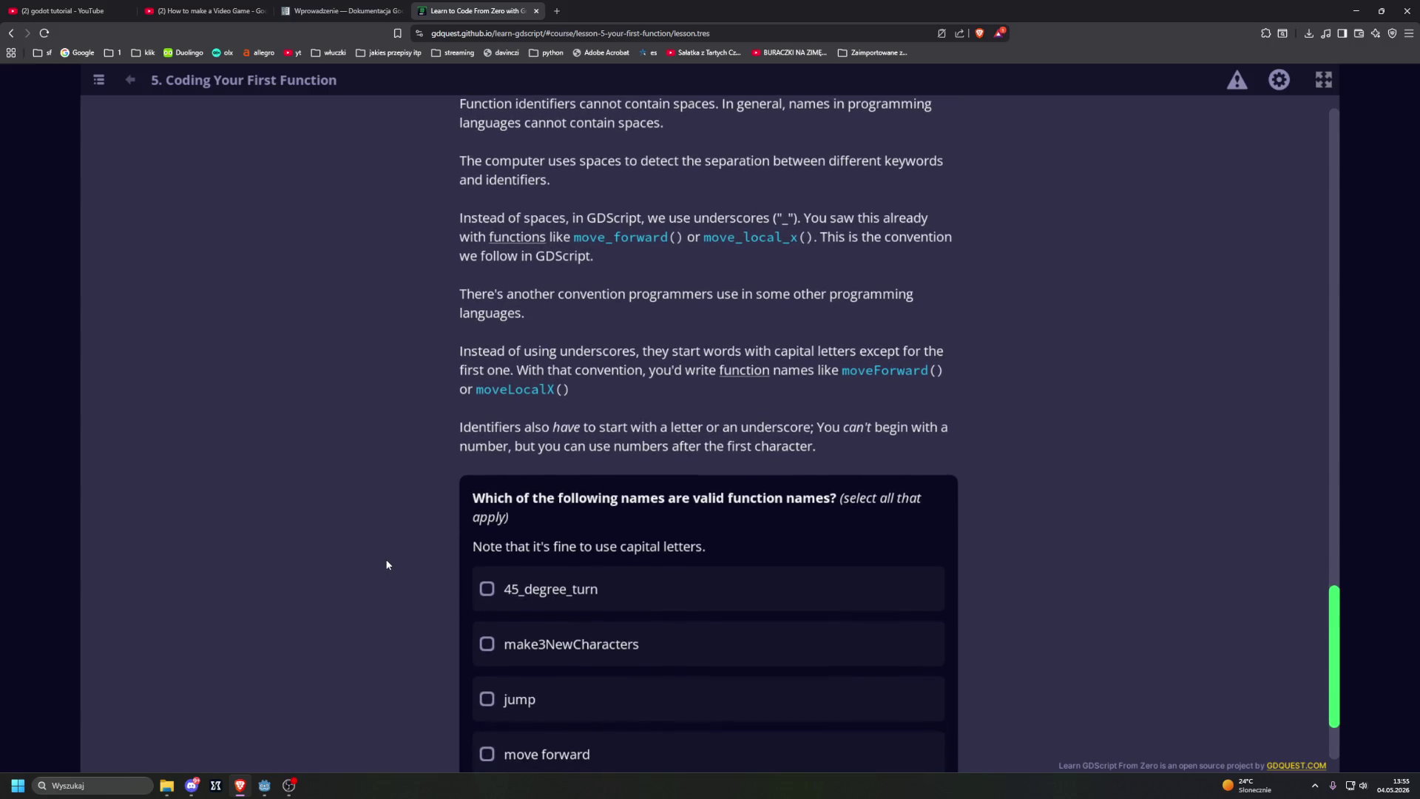
{"action": "scroll", "coordinate": [386, 565], "scroll_direction": "down", "scroll_amount": 2}
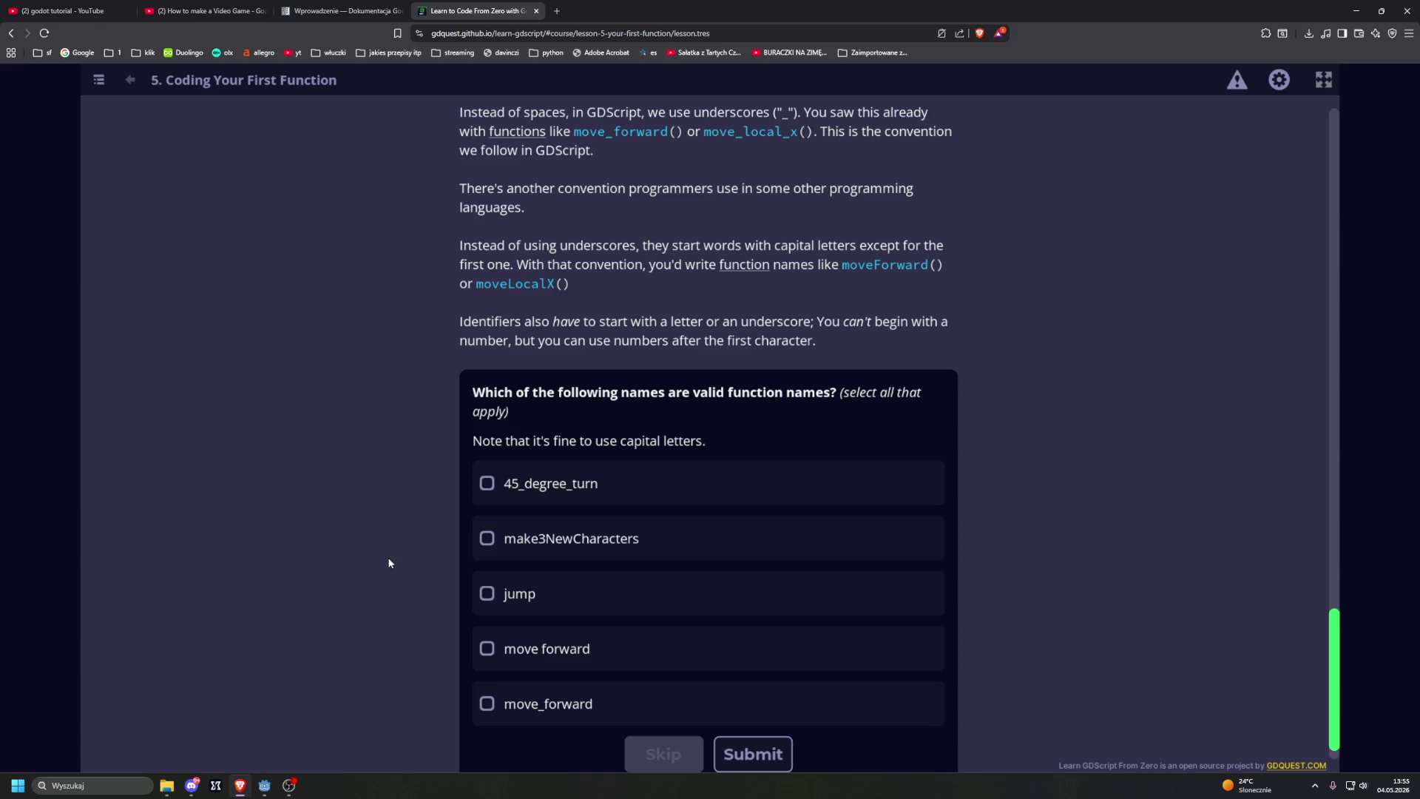
{"action": "left_click", "coordinate": [486, 483]}
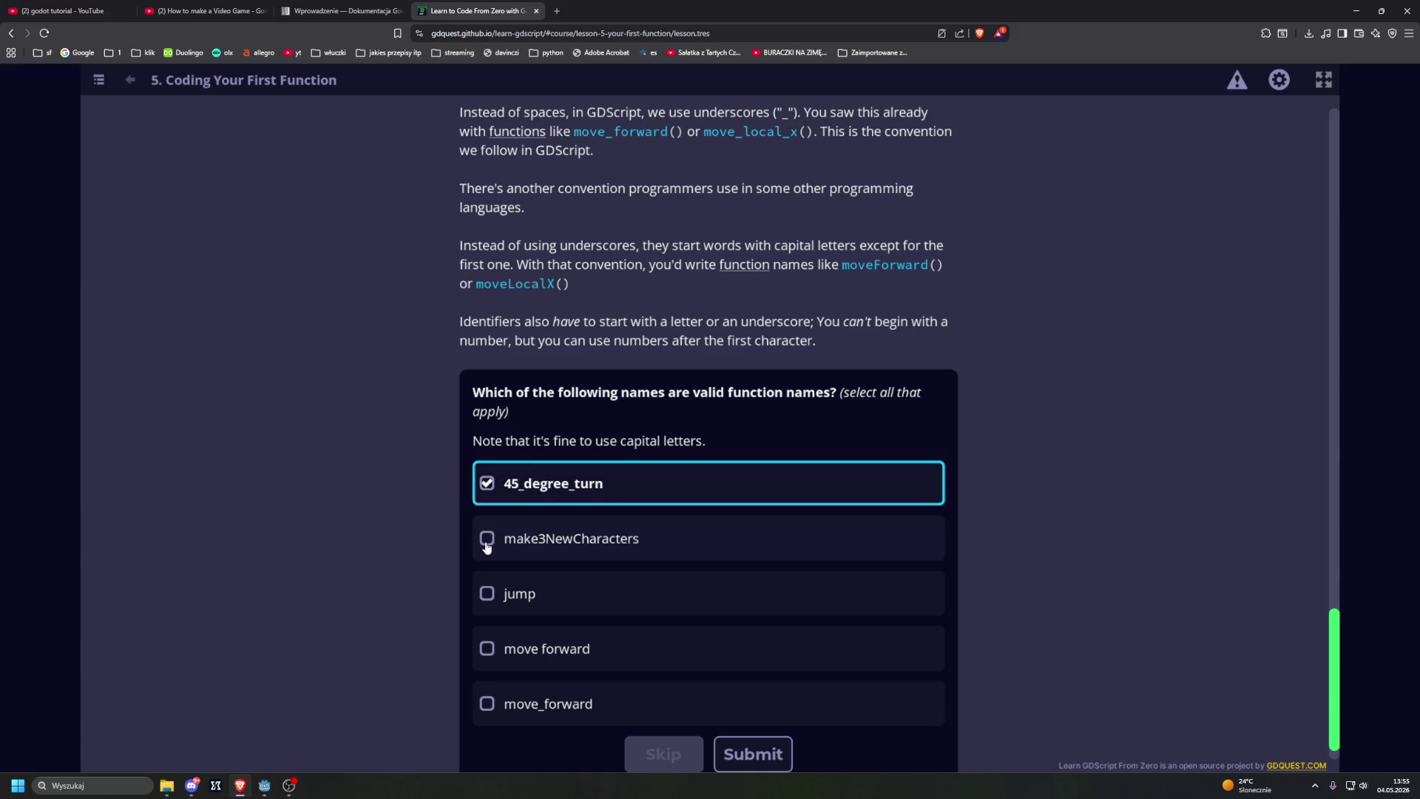
{"action": "left_click", "coordinate": [486, 545]}
{"action": "left_click", "coordinate": [486, 595]}
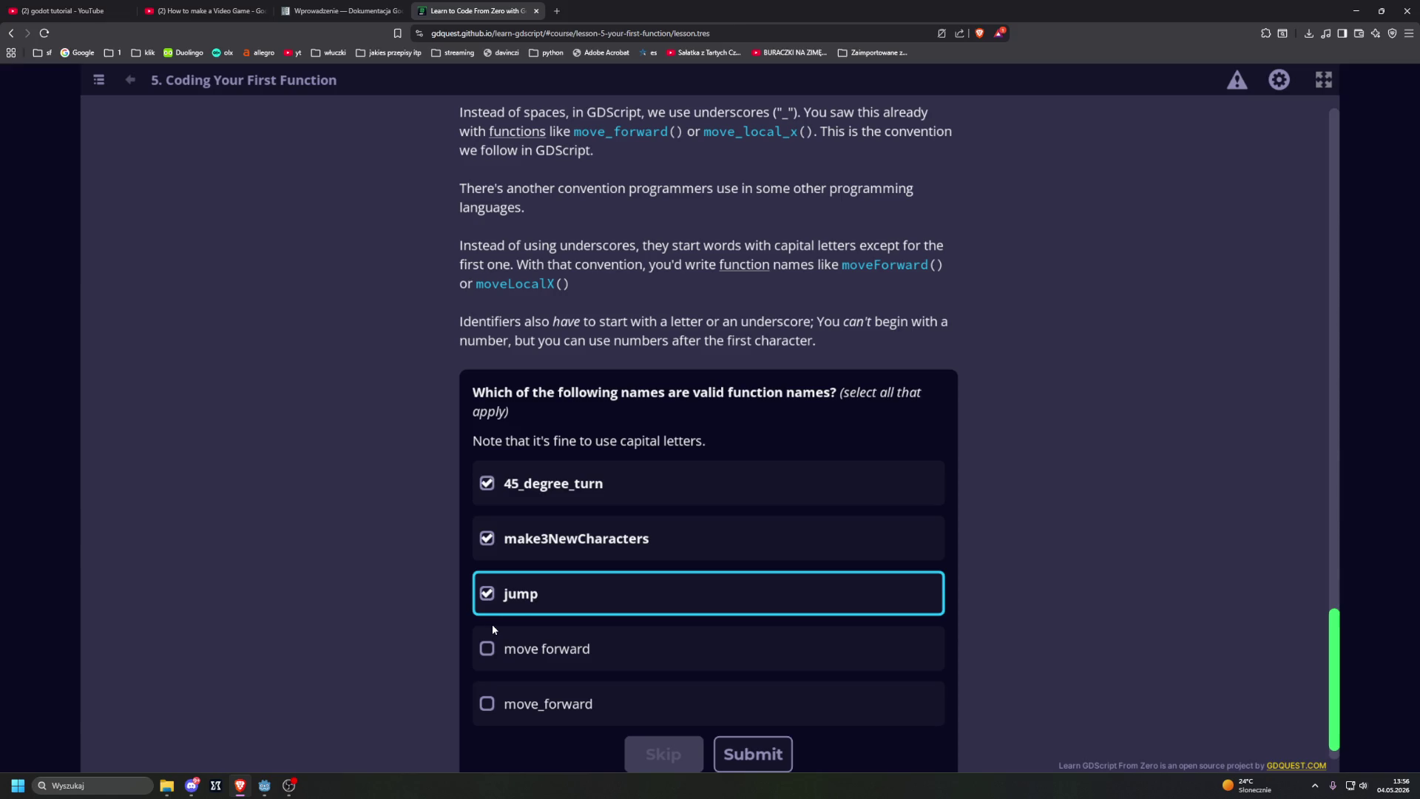
{"action": "left_click", "coordinate": [486, 704]}
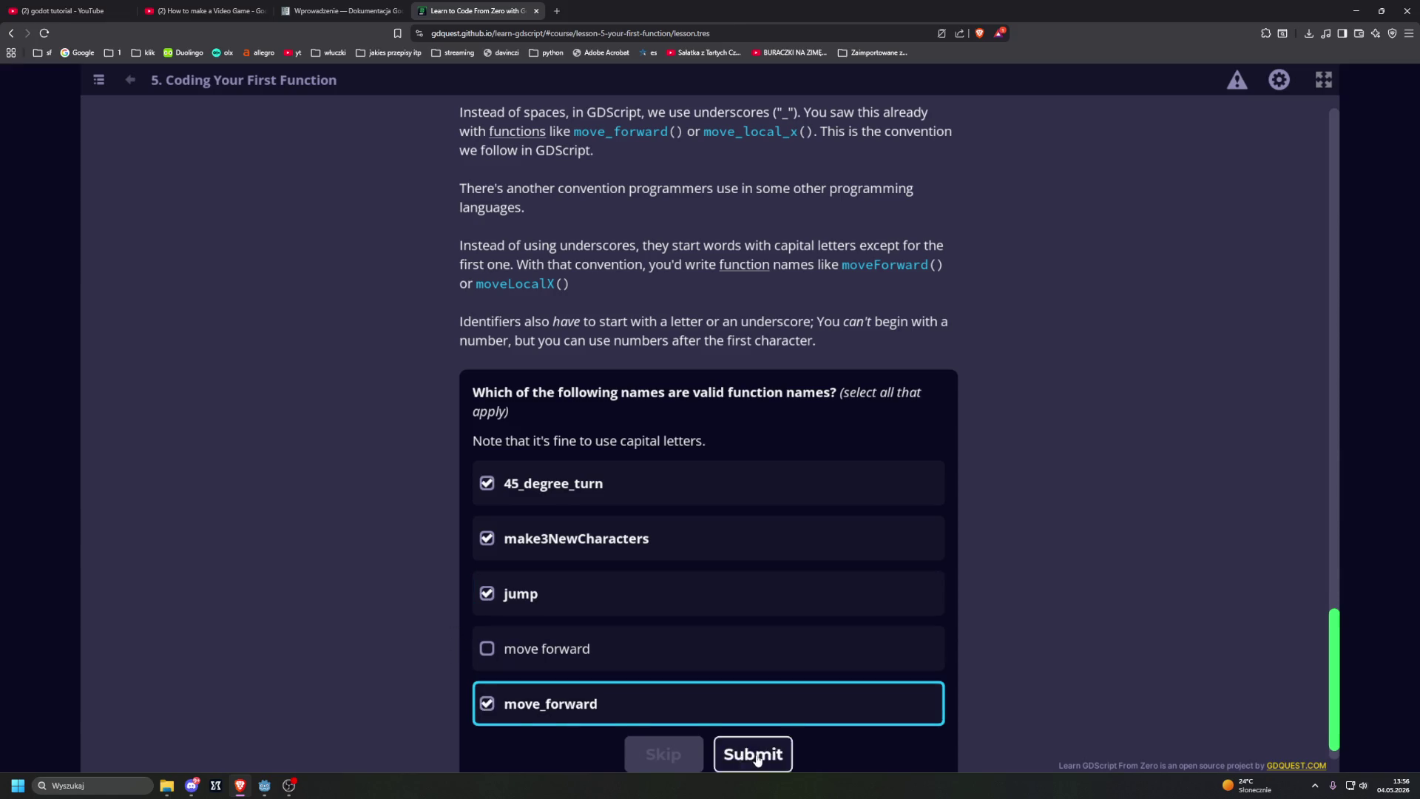
{"action": "left_click", "coordinate": [752, 750]}
{"action": "scroll", "coordinate": [404, 588], "scroll_direction": "up", "scroll_amount": 4}
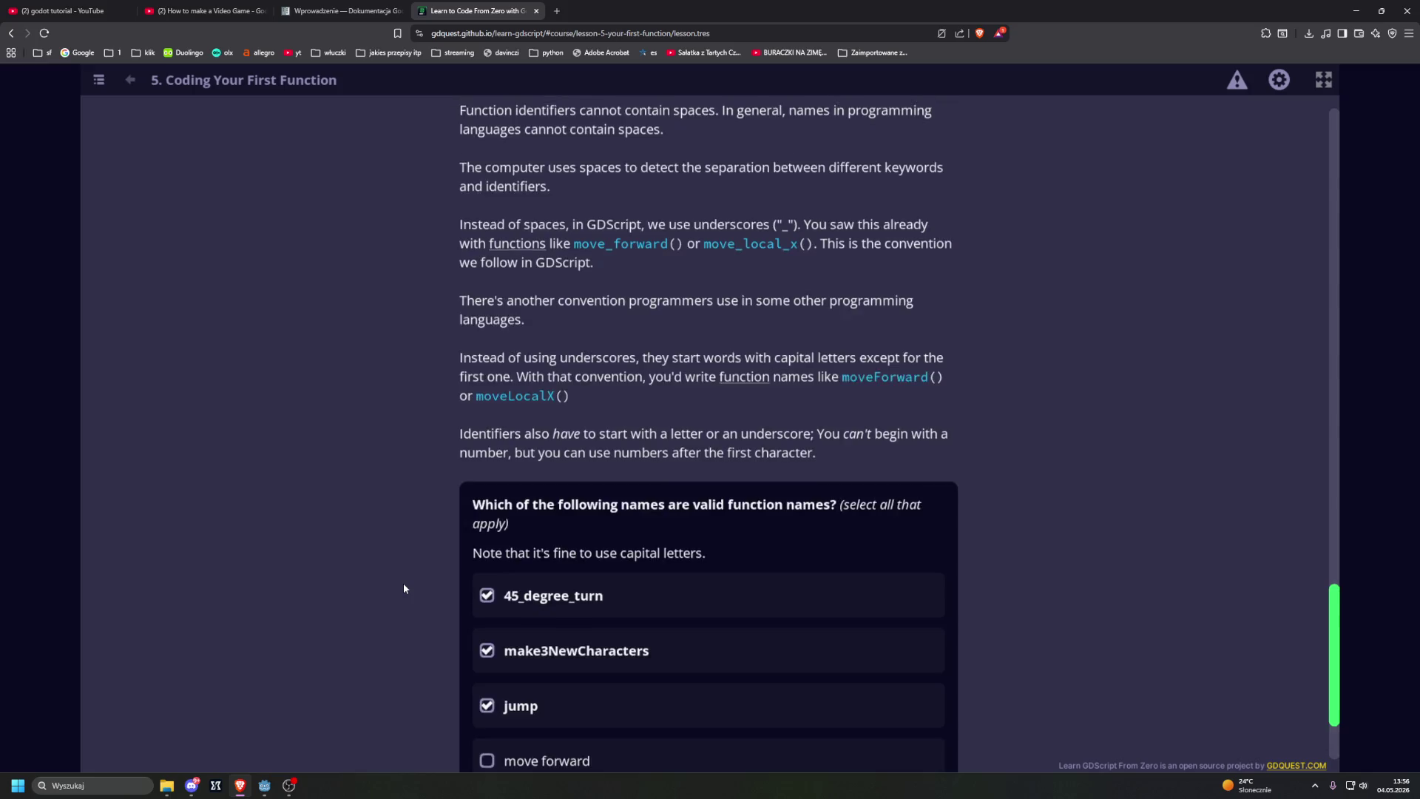
{"action": "scroll", "coordinate": [404, 588], "scroll_direction": "down", "scroll_amount": 1}
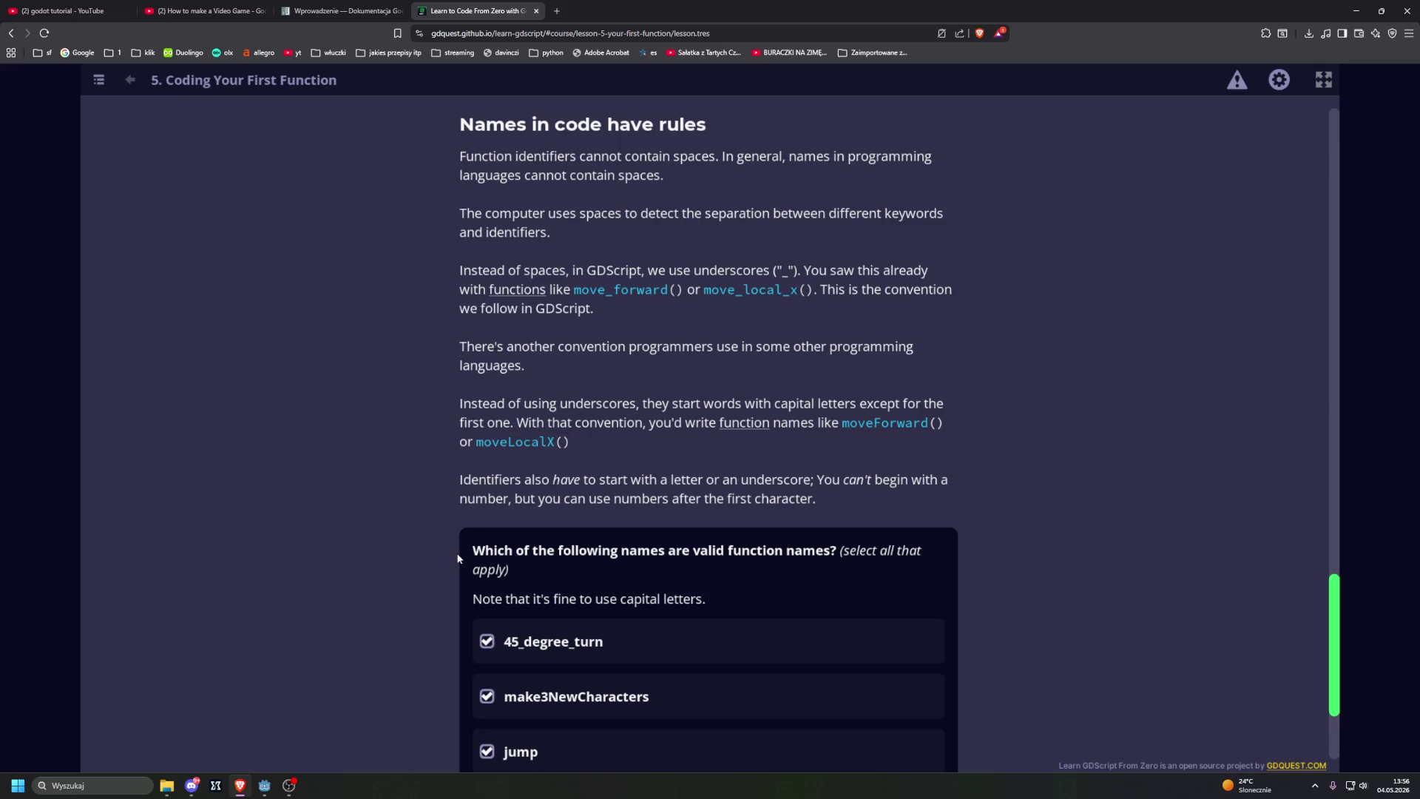
{"action": "scroll", "coordinate": [459, 559], "scroll_direction": "down", "scroll_amount": 1}
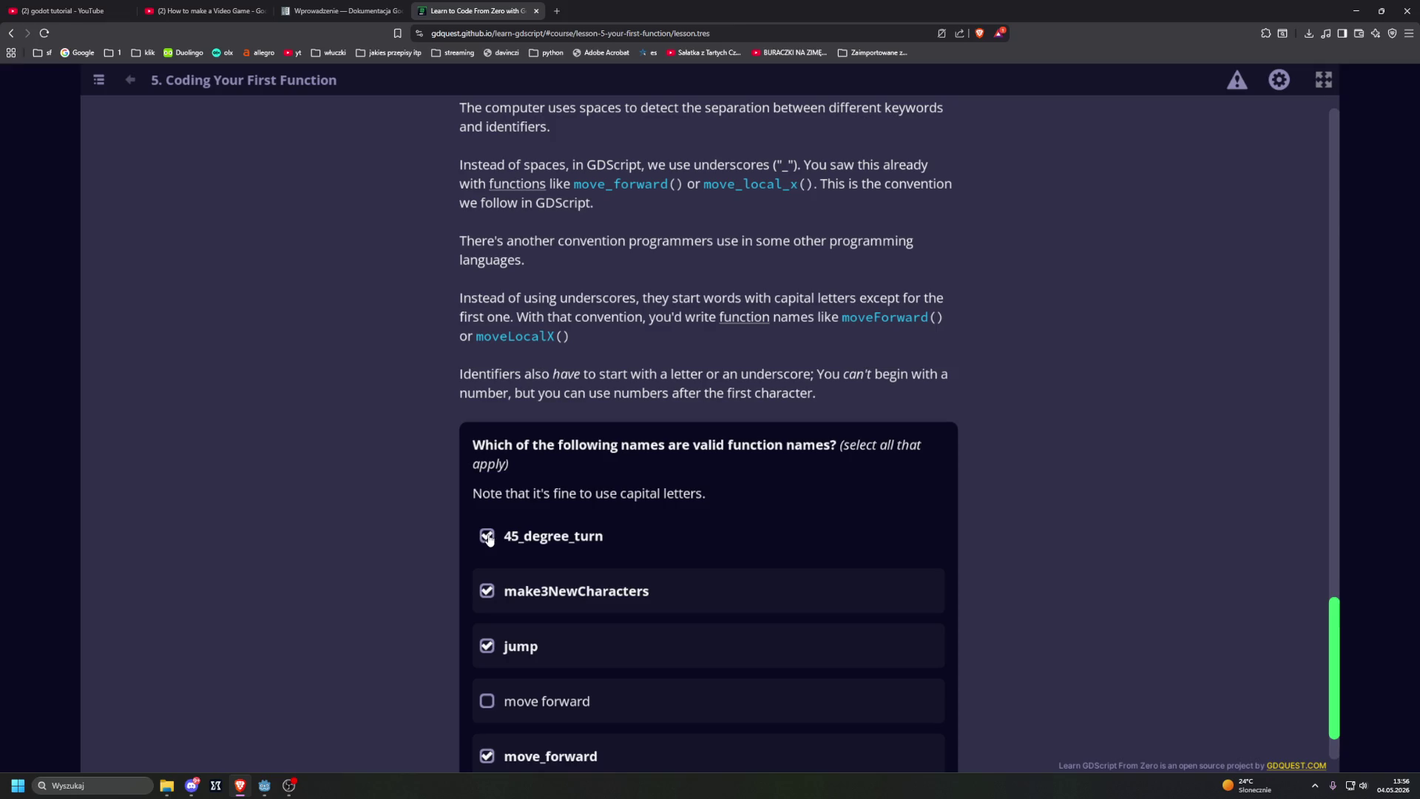
Step: Try other valid-name combinations, toggling 45_degree_turn, make3NewCharacters and move_forward, and resubmit
{"action": "scroll", "coordinate": [479, 539], "scroll_direction": "down", "scroll_amount": 1}
{"action": "left_click", "coordinate": [485, 666]}
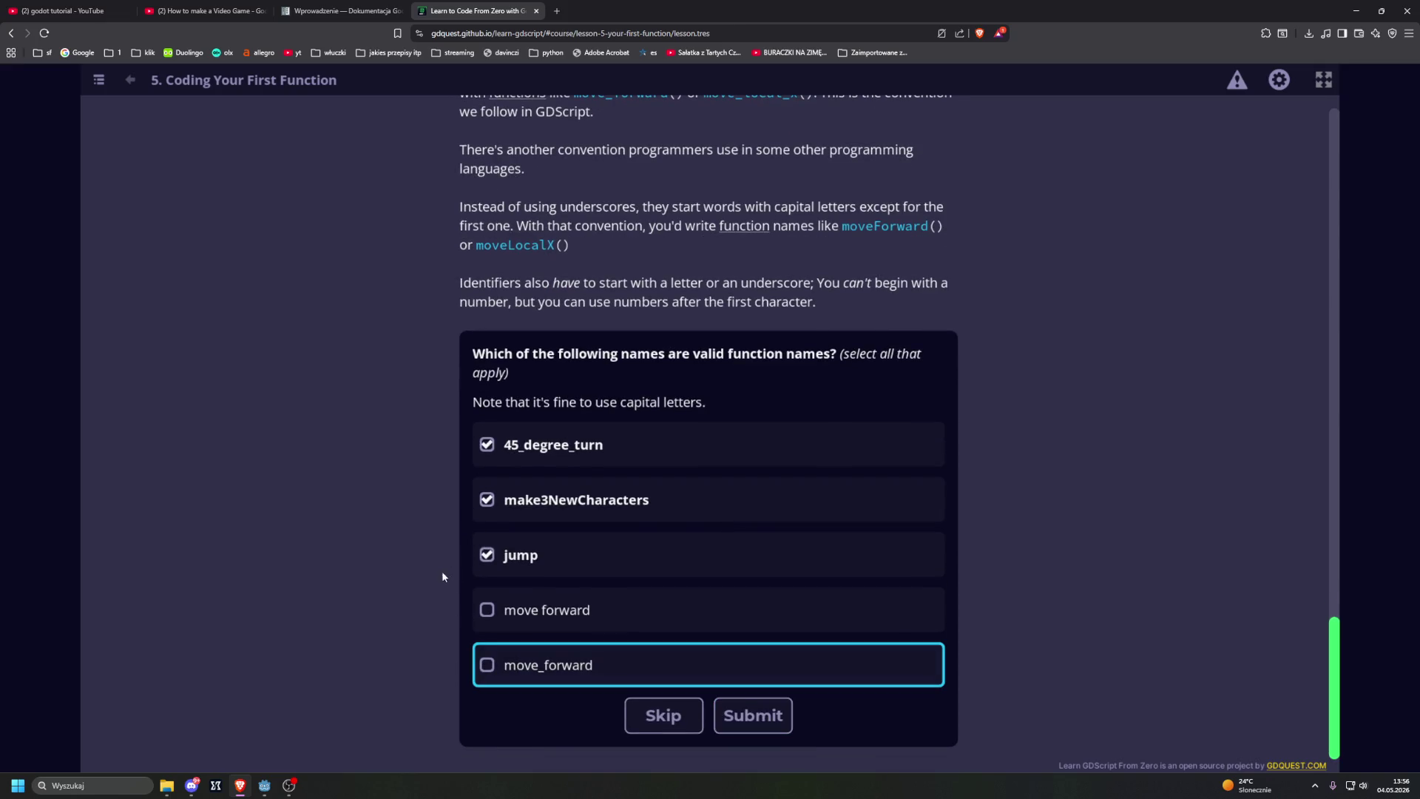
{"action": "left_click", "coordinate": [488, 500]}
{"action": "left_click", "coordinate": [489, 500]}
{"action": "left_click", "coordinate": [487, 444]}
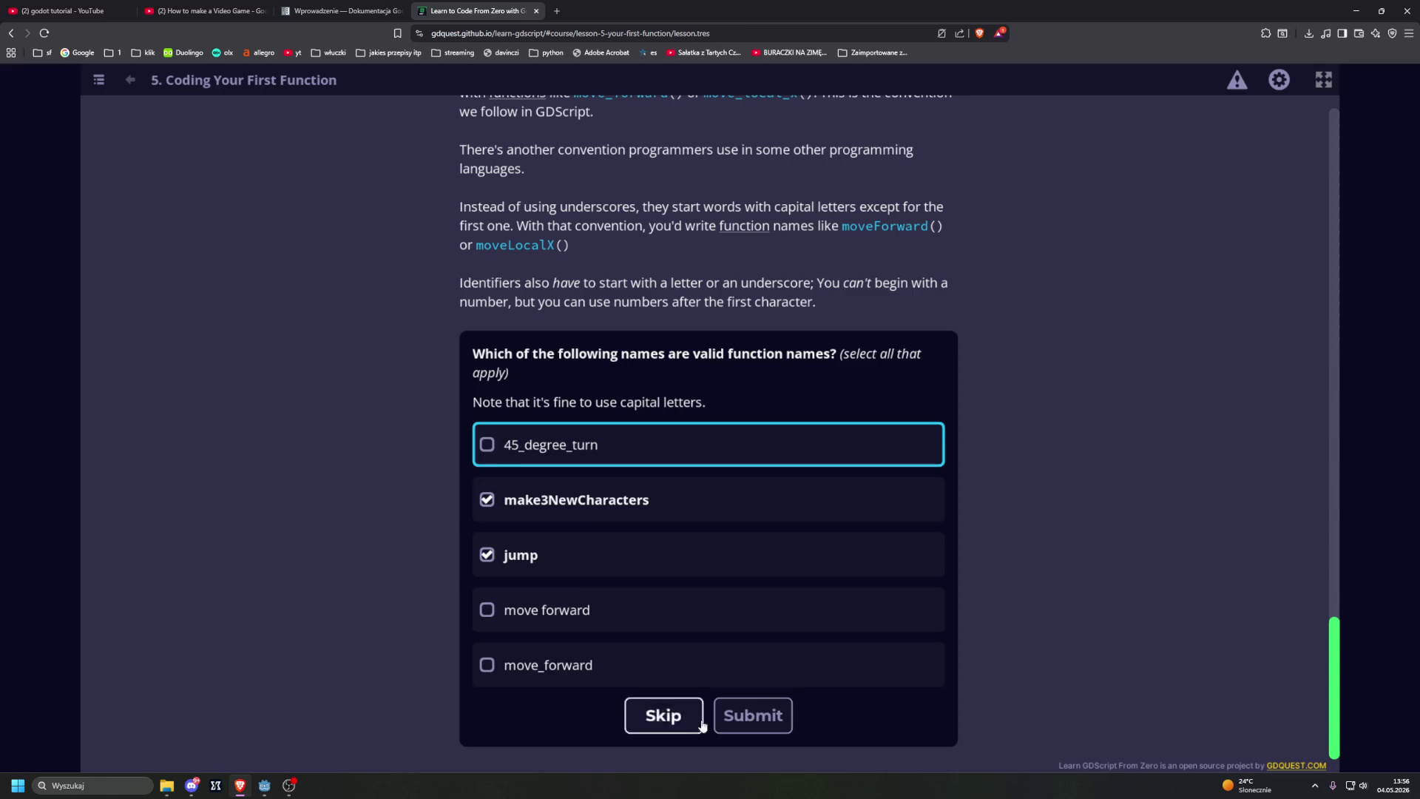
{"action": "left_click", "coordinate": [753, 715]}
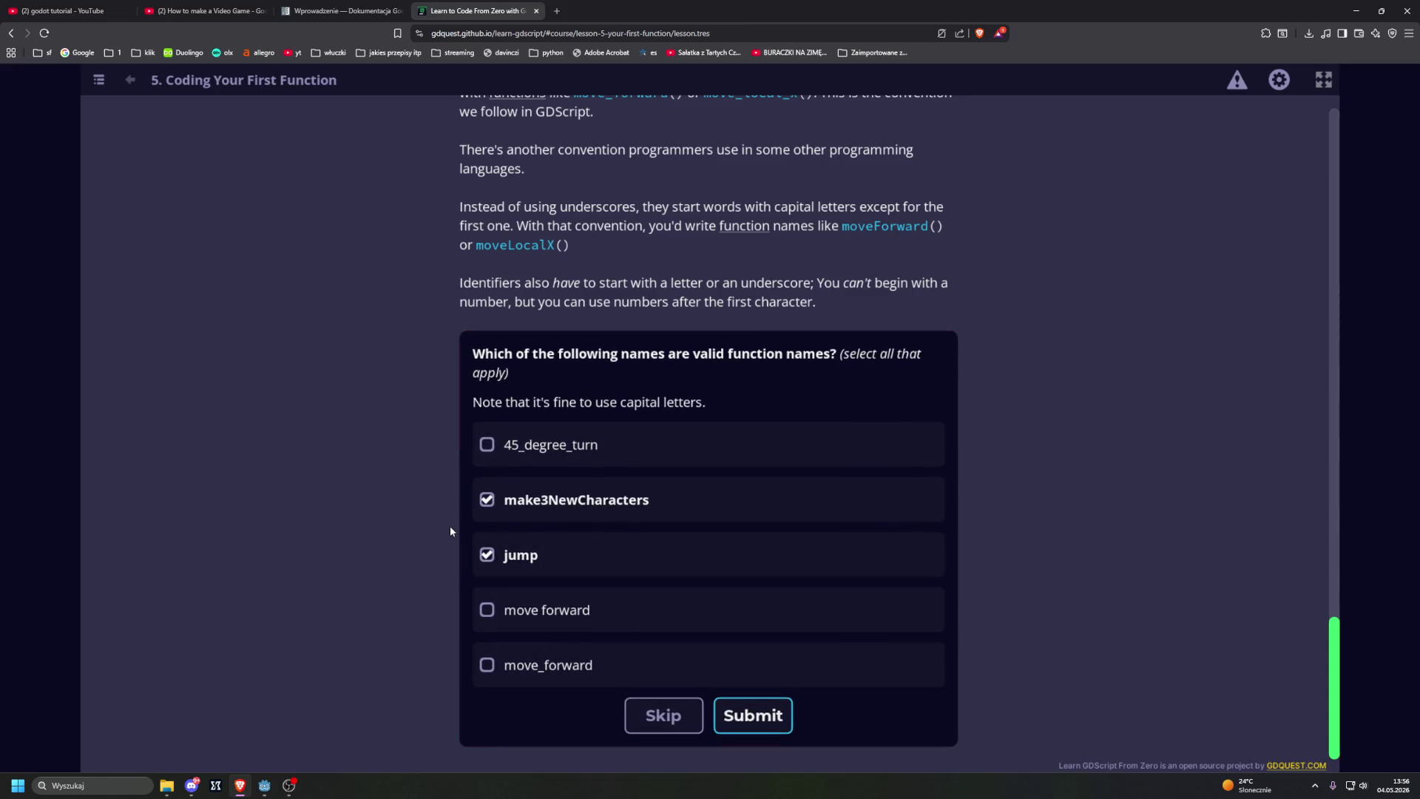
{"action": "left_click", "coordinate": [487, 500]}
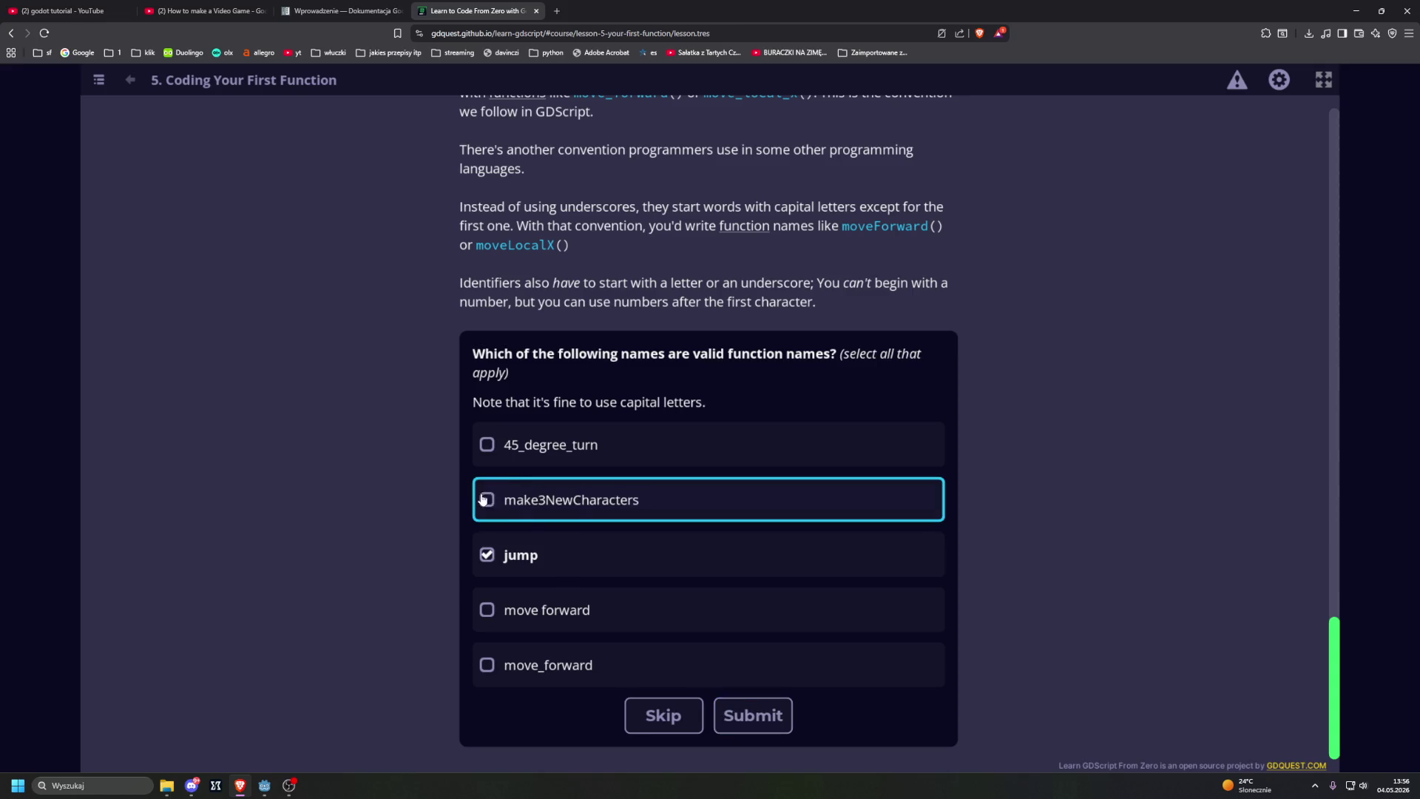
{"action": "left_click", "coordinate": [487, 445]}
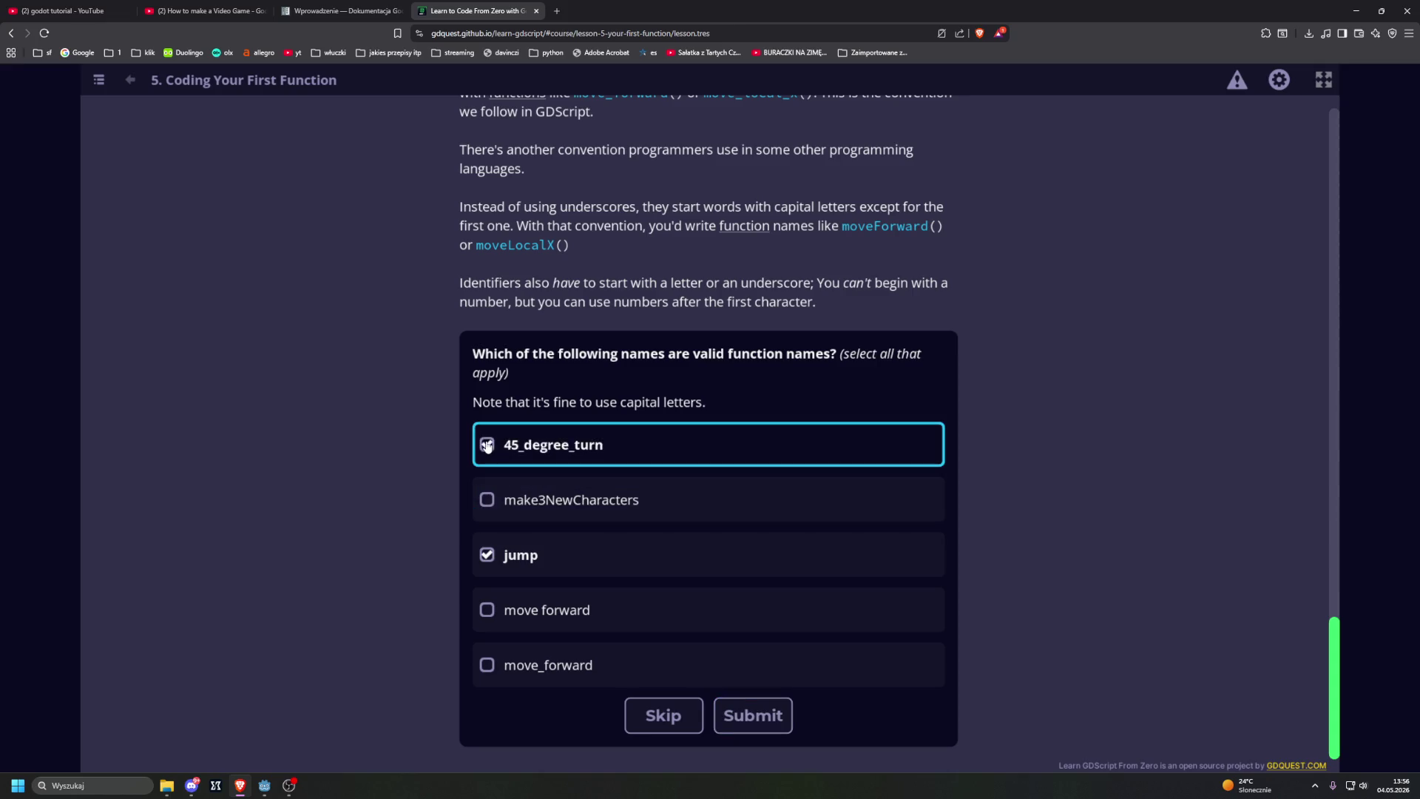
{"action": "left_click", "coordinate": [487, 665]}
{"action": "left_click", "coordinate": [772, 731]}
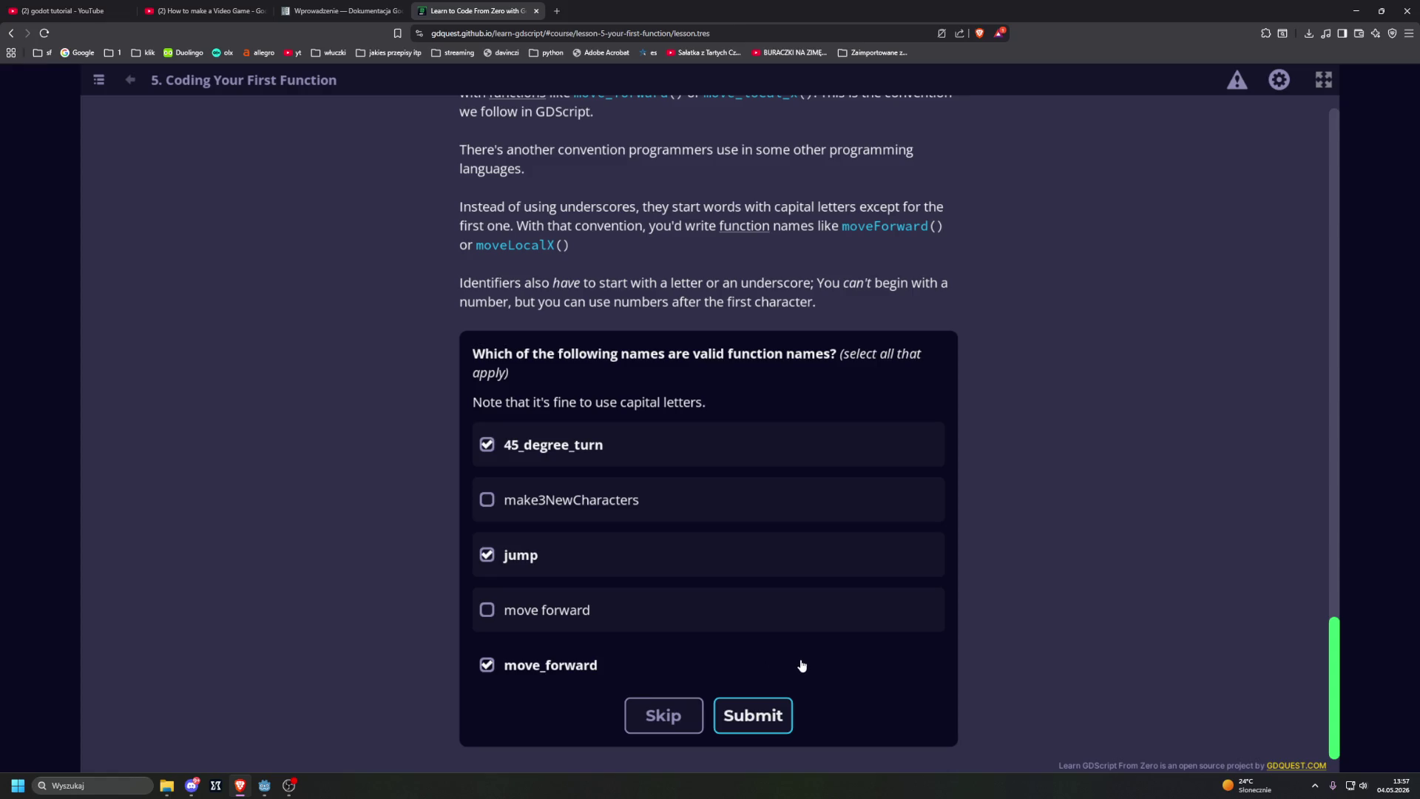
Step: Keep adjusting the ticked function names and resubmitting, ending with jump ticked again
{"action": "left_click", "coordinate": [486, 502]}
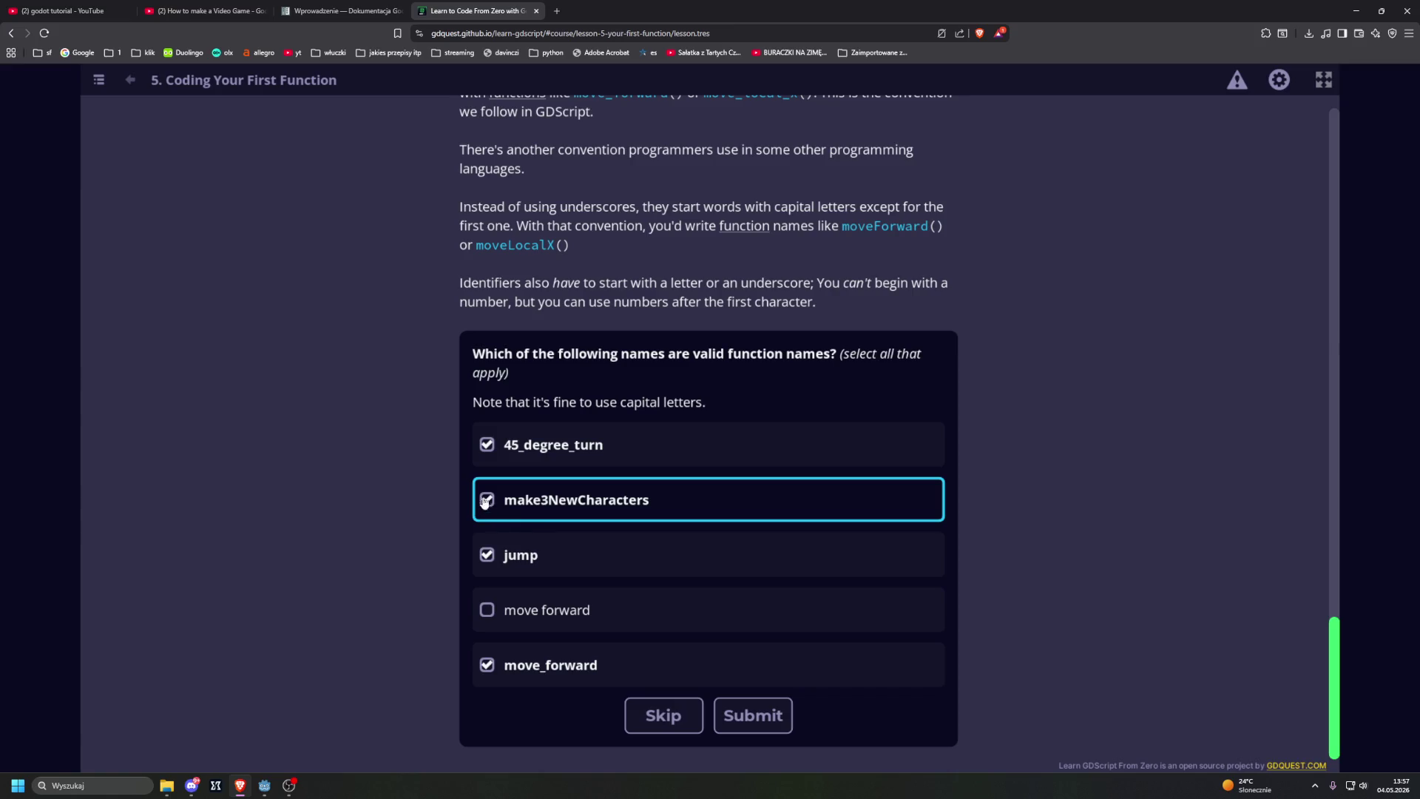
{"action": "left_click", "coordinate": [485, 445]}
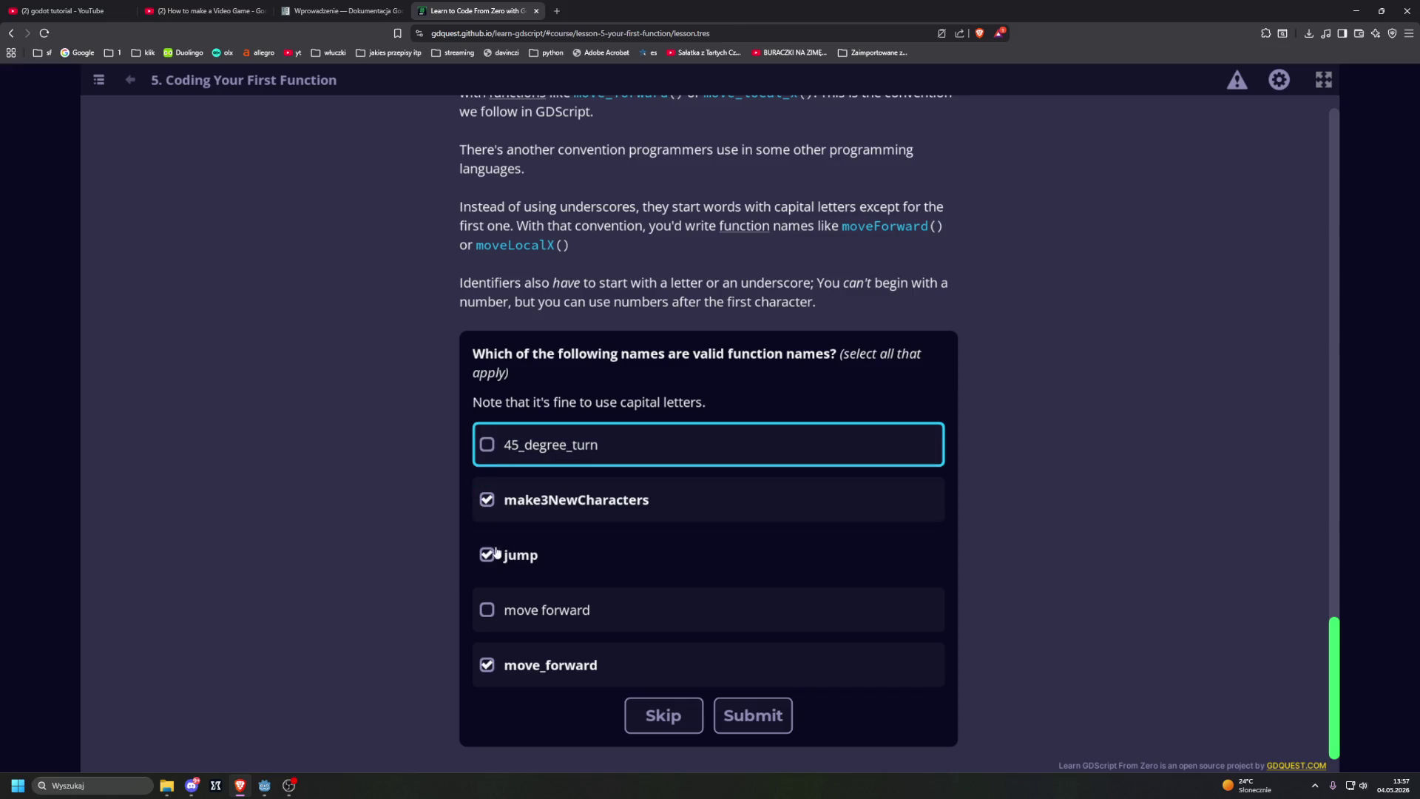
{"action": "left_click", "coordinate": [487, 665]}
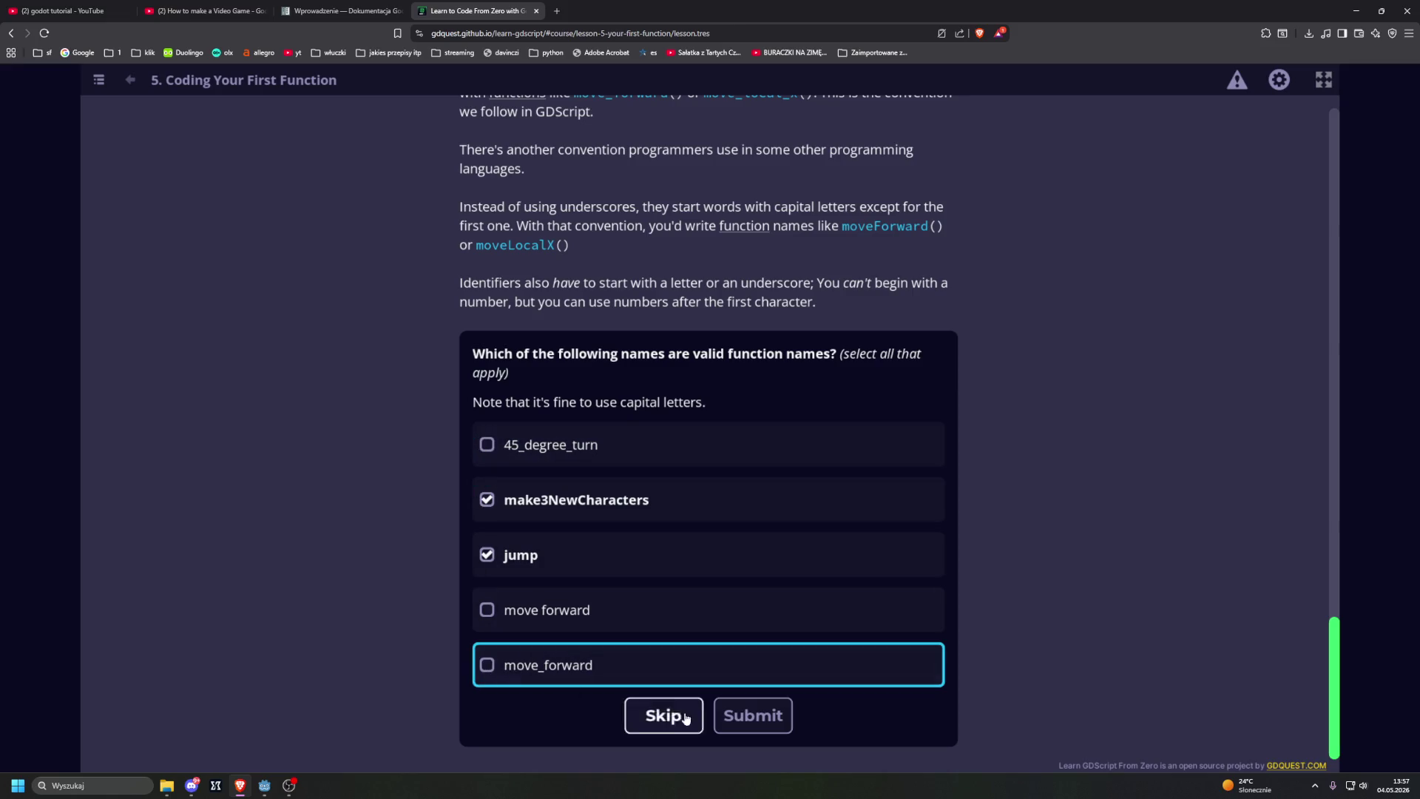
{"action": "left_click", "coordinate": [753, 718]}
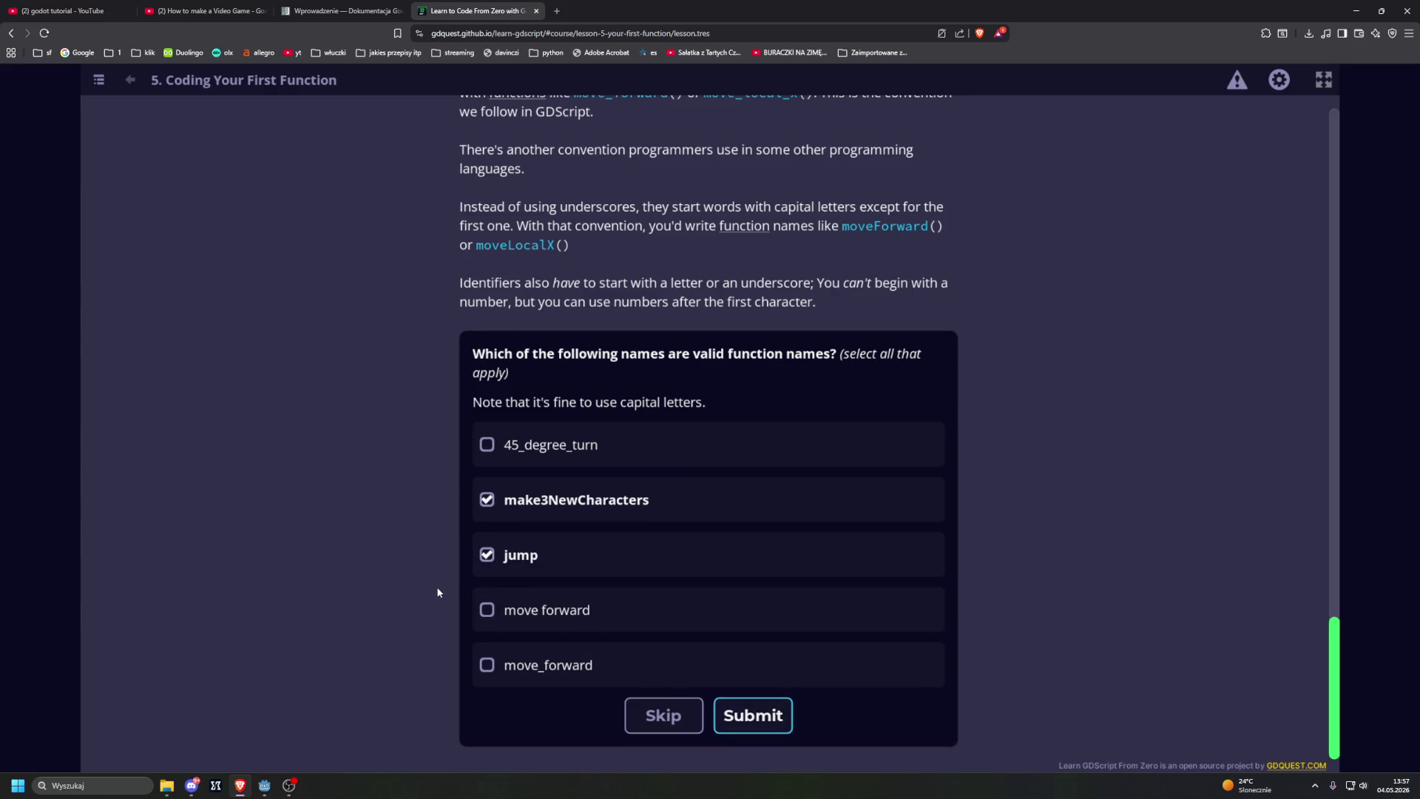
{"action": "left_click", "coordinate": [487, 445]}
{"action": "left_click", "coordinate": [742, 702]}
{"action": "left_click", "coordinate": [584, 665]}
{"action": "left_click", "coordinate": [758, 731]}
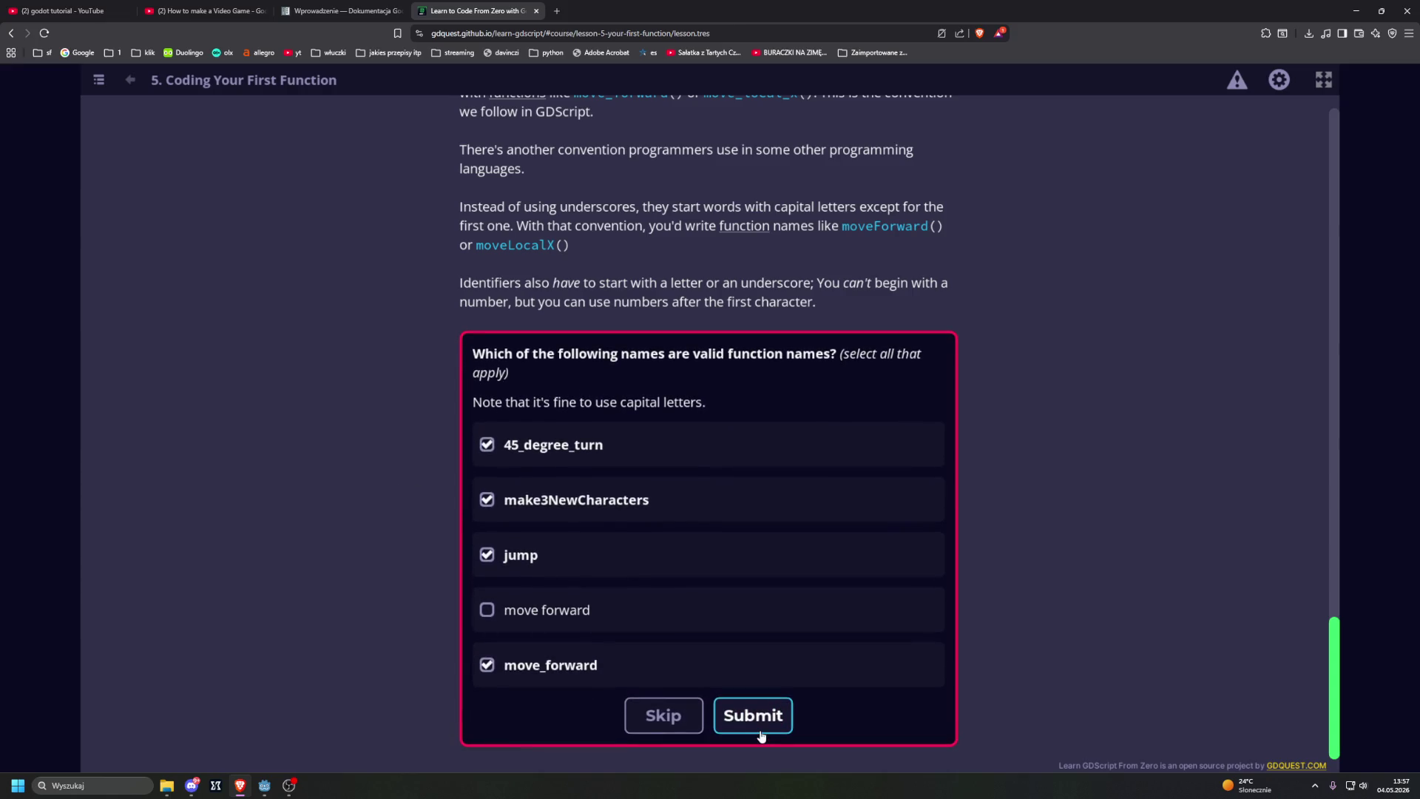
{"action": "left_click", "coordinate": [485, 556]}
{"action": "left_click", "coordinate": [485, 558]}
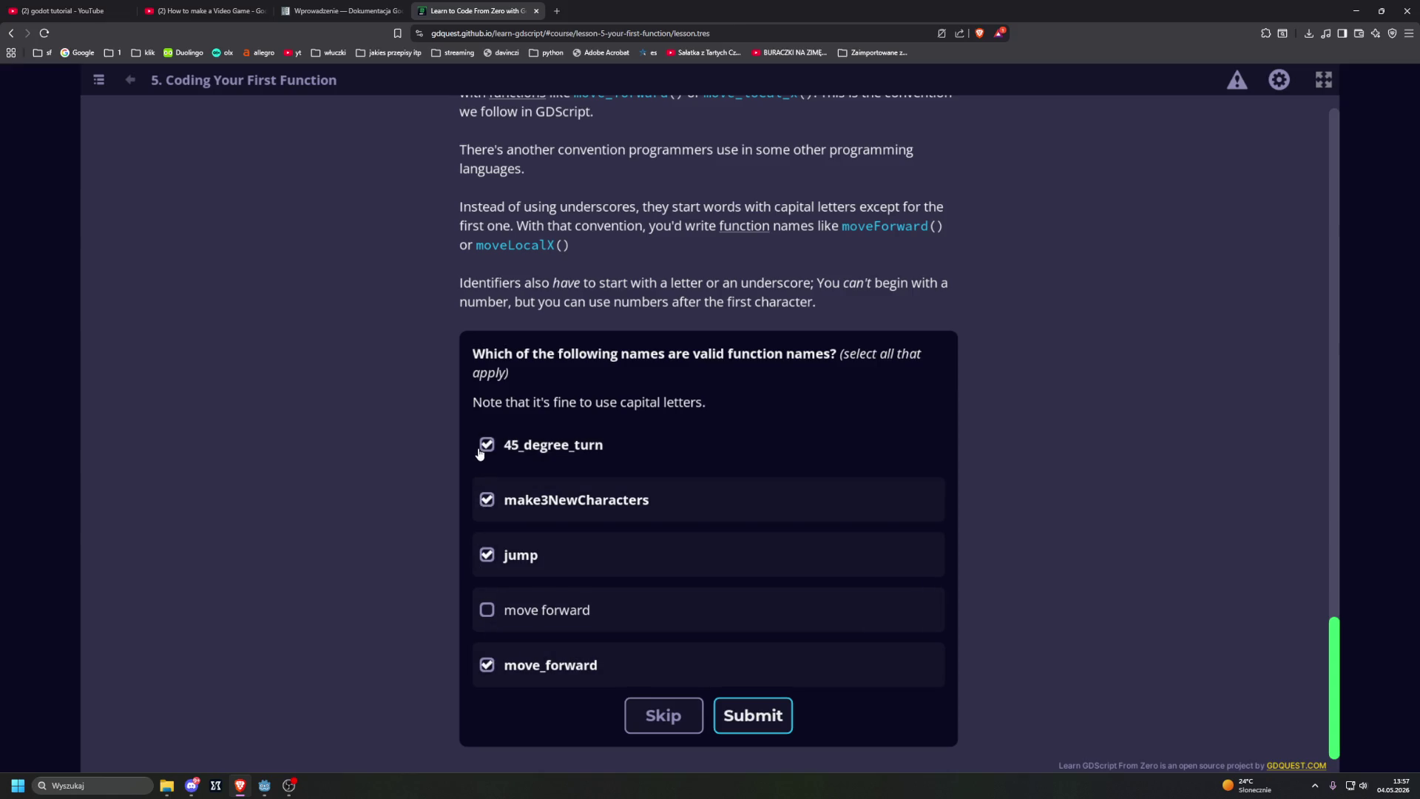
Step: Untick 45_degree_turn, submit the correct answer, and scroll down to the jump() section and Practices
{"action": "scroll", "coordinate": [390, 475], "scroll_direction": "up", "scroll_amount": 2}
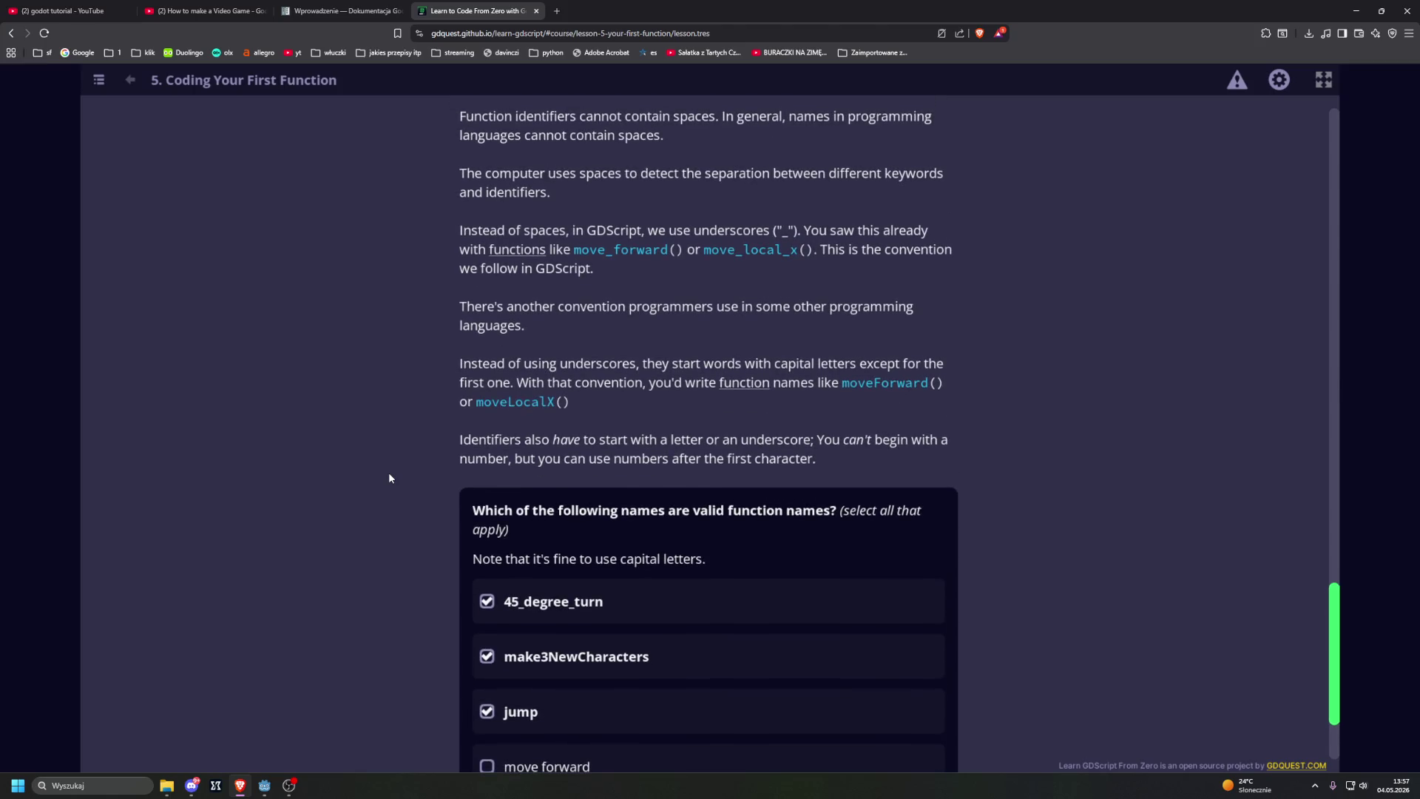
{"action": "scroll", "coordinate": [388, 478], "scroll_direction": "down", "scroll_amount": 1}
{"action": "left_click", "coordinate": [491, 500]}
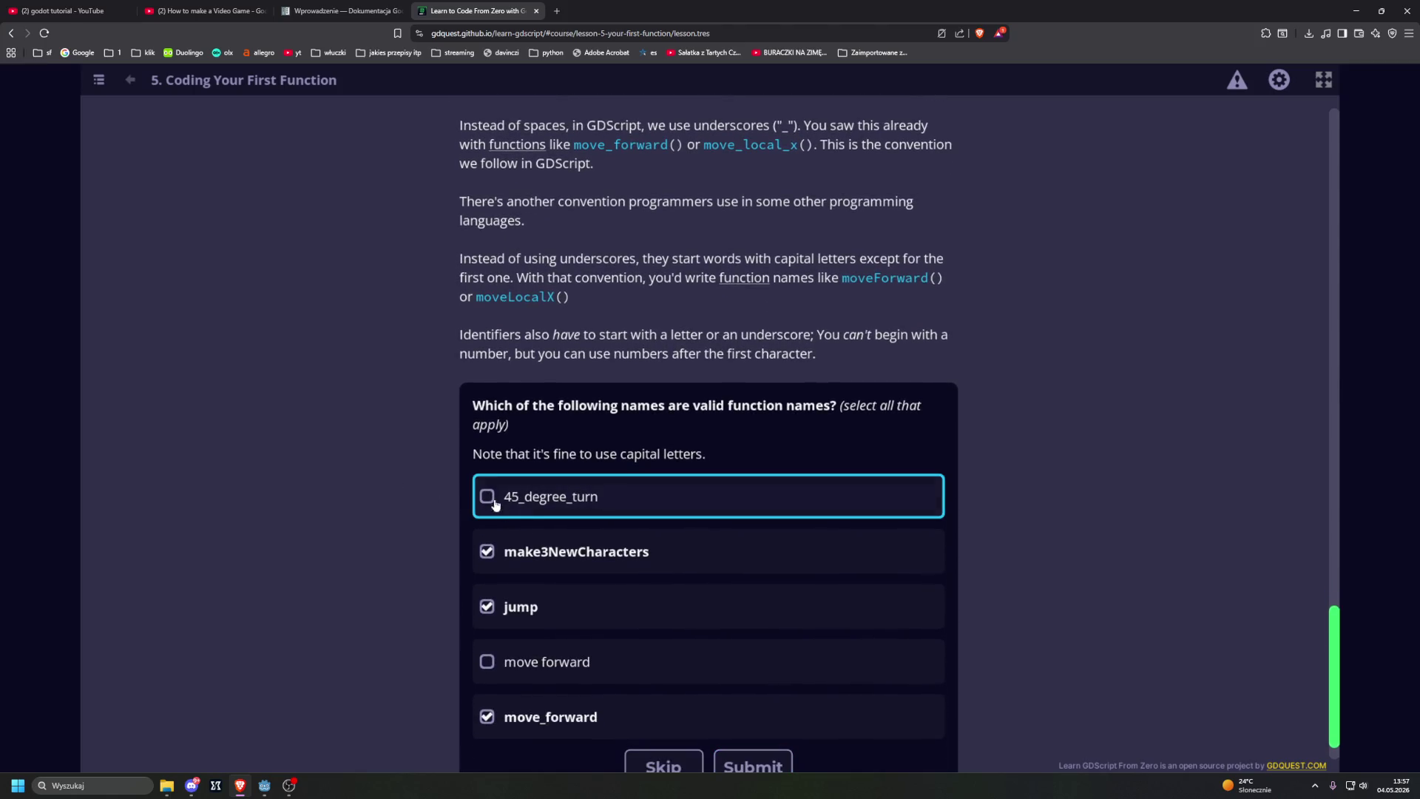
{"action": "left_click", "coordinate": [747, 767]}
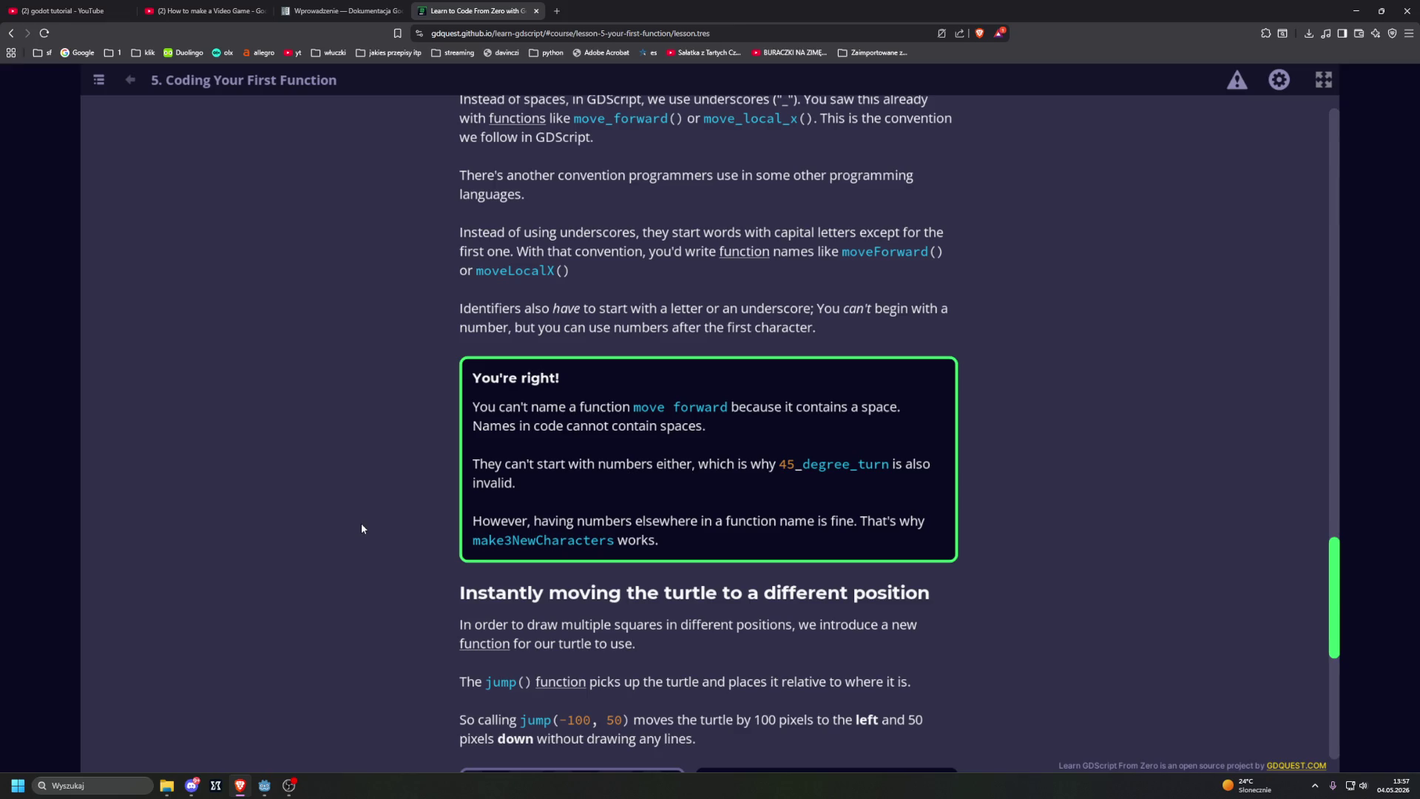
{"action": "scroll", "coordinate": [363, 529], "scroll_direction": "up", "scroll_amount": 3}
{"action": "scroll", "coordinate": [362, 528], "scroll_direction": "down", "scroll_amount": 3}
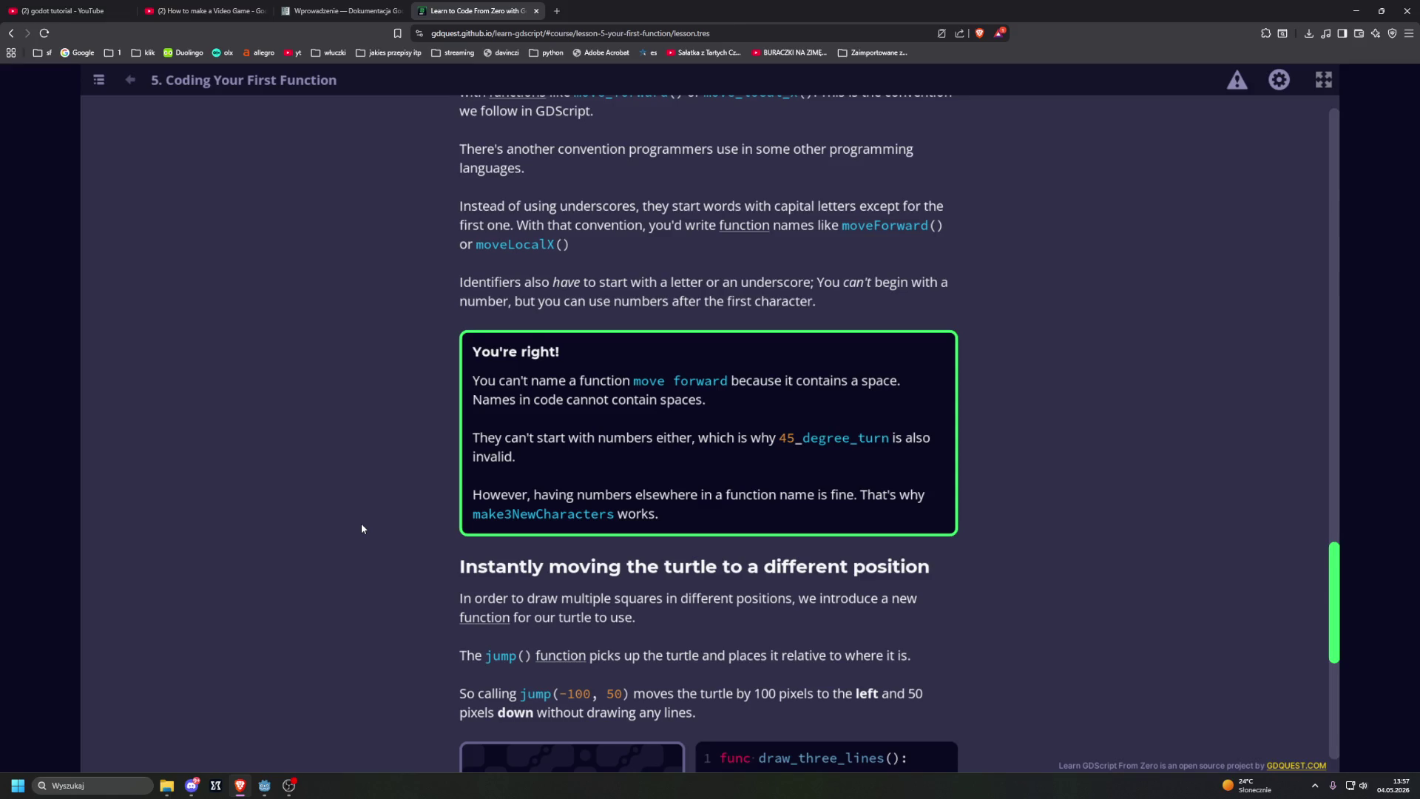
{"action": "scroll", "coordinate": [361, 528], "scroll_direction": "down", "scroll_amount": 3}
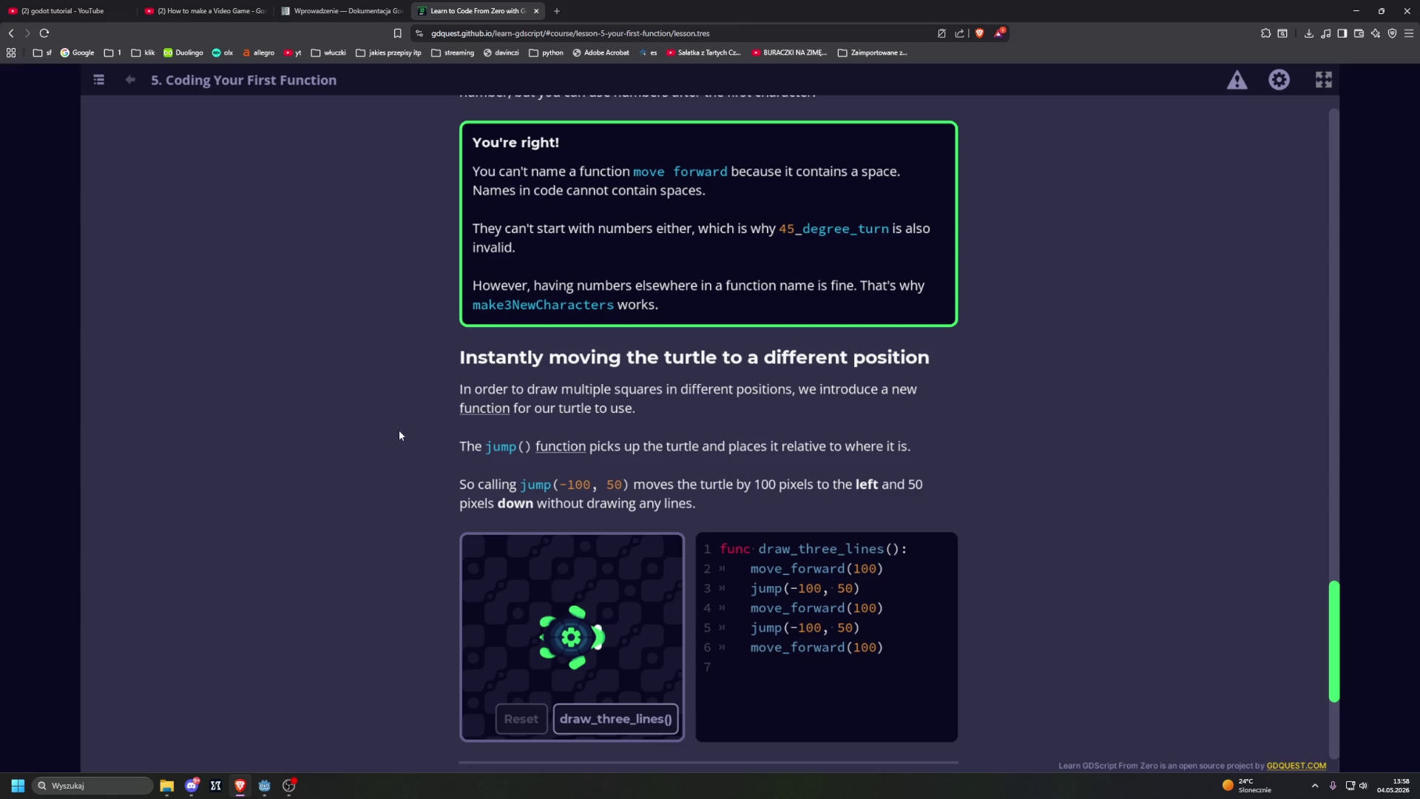
{"action": "scroll", "coordinate": [398, 436], "scroll_direction": "down", "scroll_amount": 3}
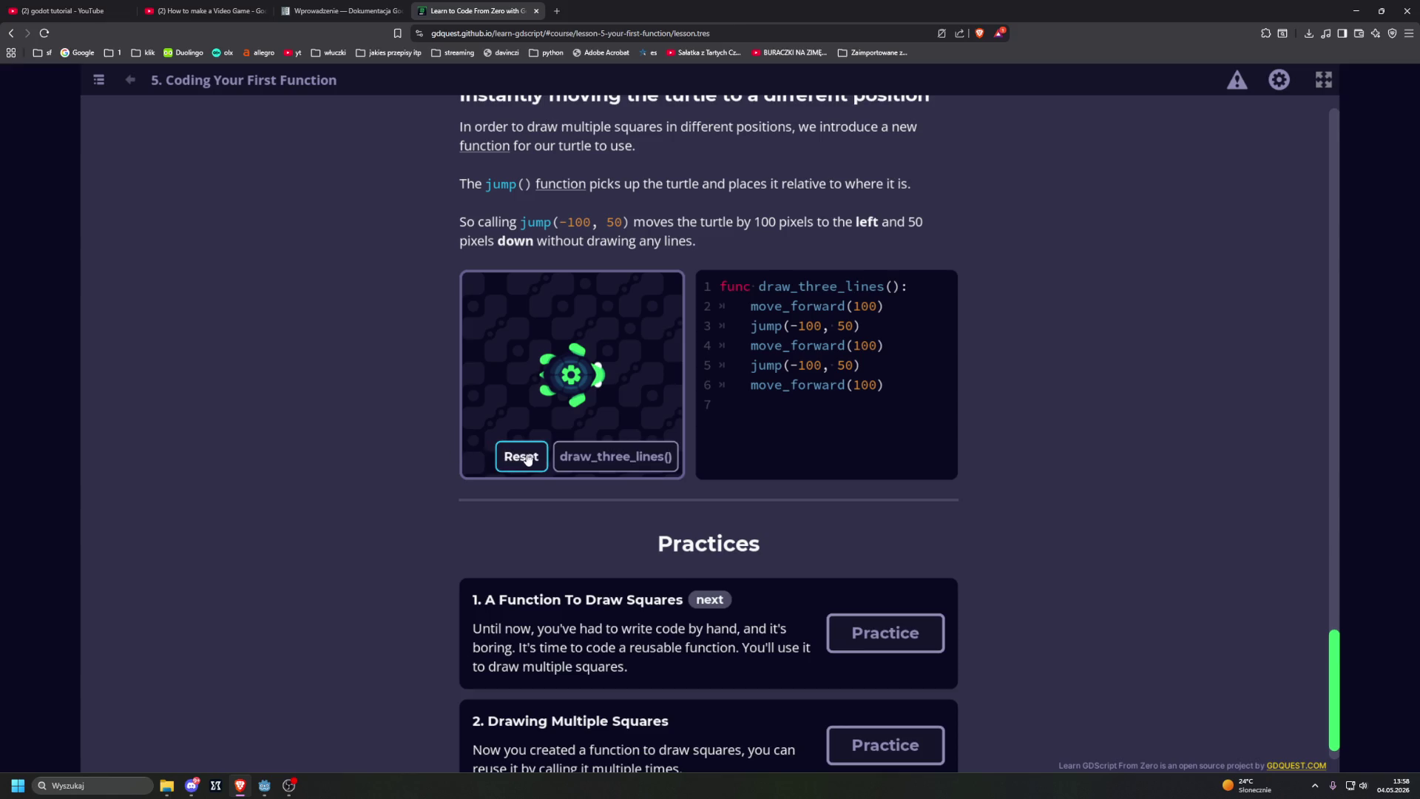
Step: Run the draw_three_lines() demo and open the '1. A Function To Draw Squares' practice
{"action": "left_click", "coordinate": [614, 456]}
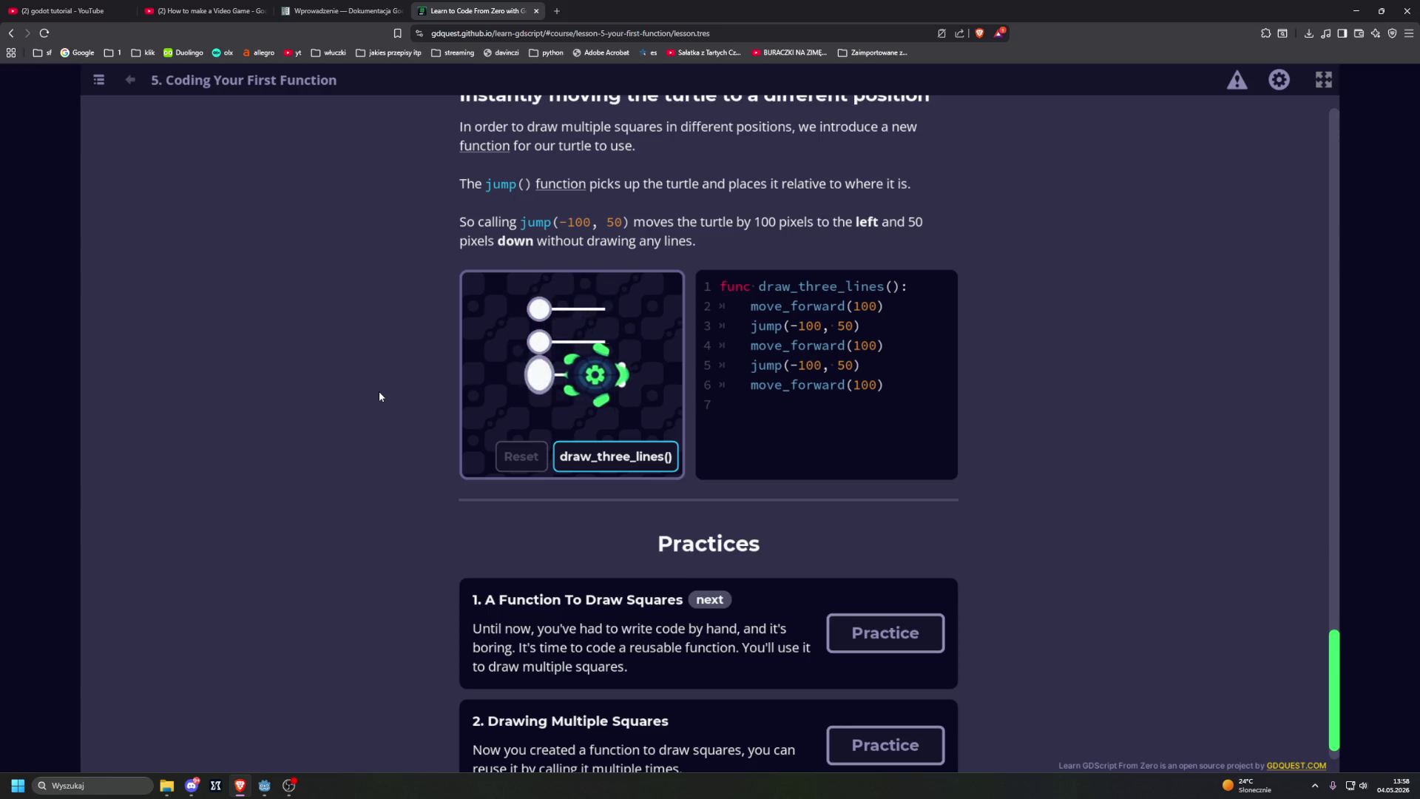
{"action": "left_click", "coordinate": [886, 632]}
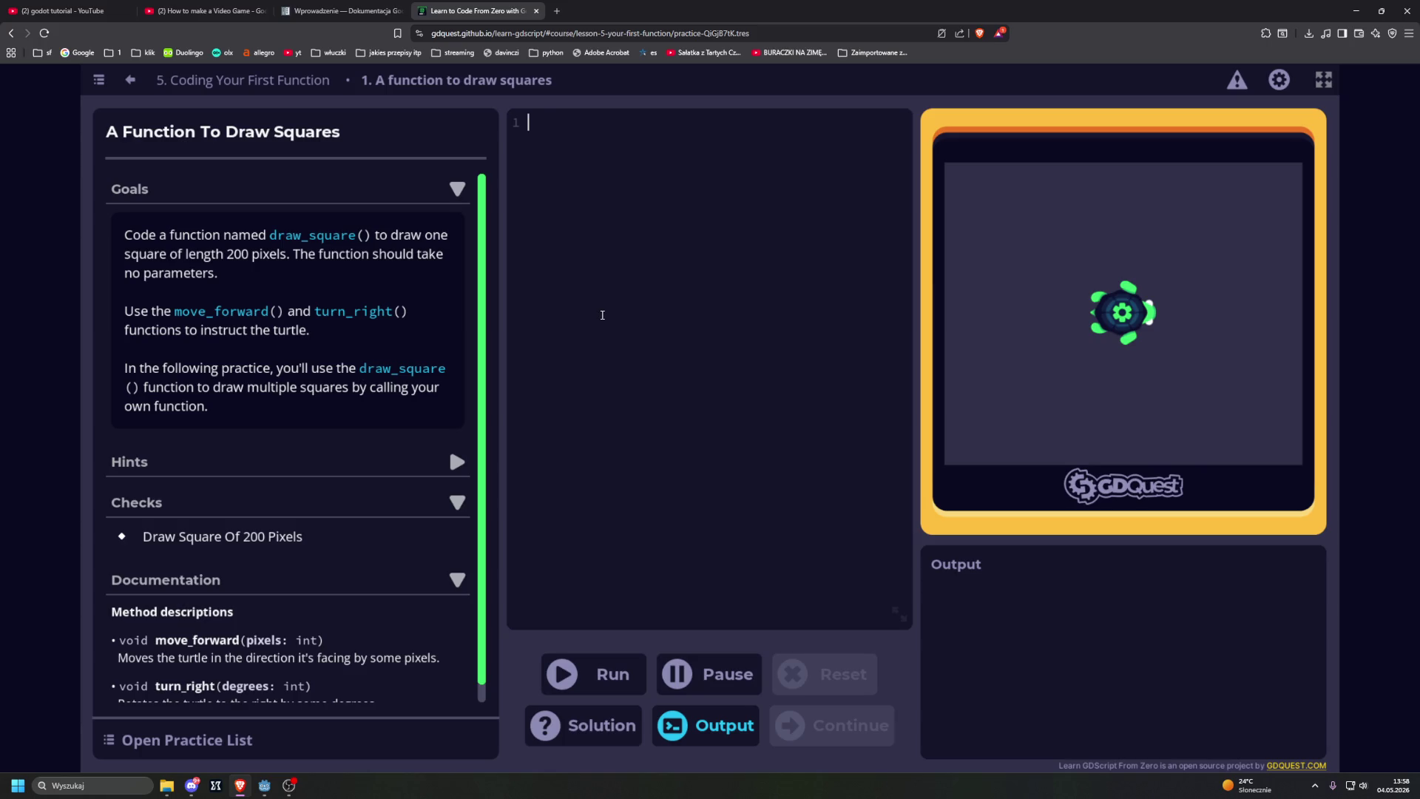
Step: Write the func draw_square(): header followed by a move_forward(200) line
{"action": "type", "text": "d"}
{"action": "key", "text": "BackSpace"}
{"action": "type", "text": "fun"}
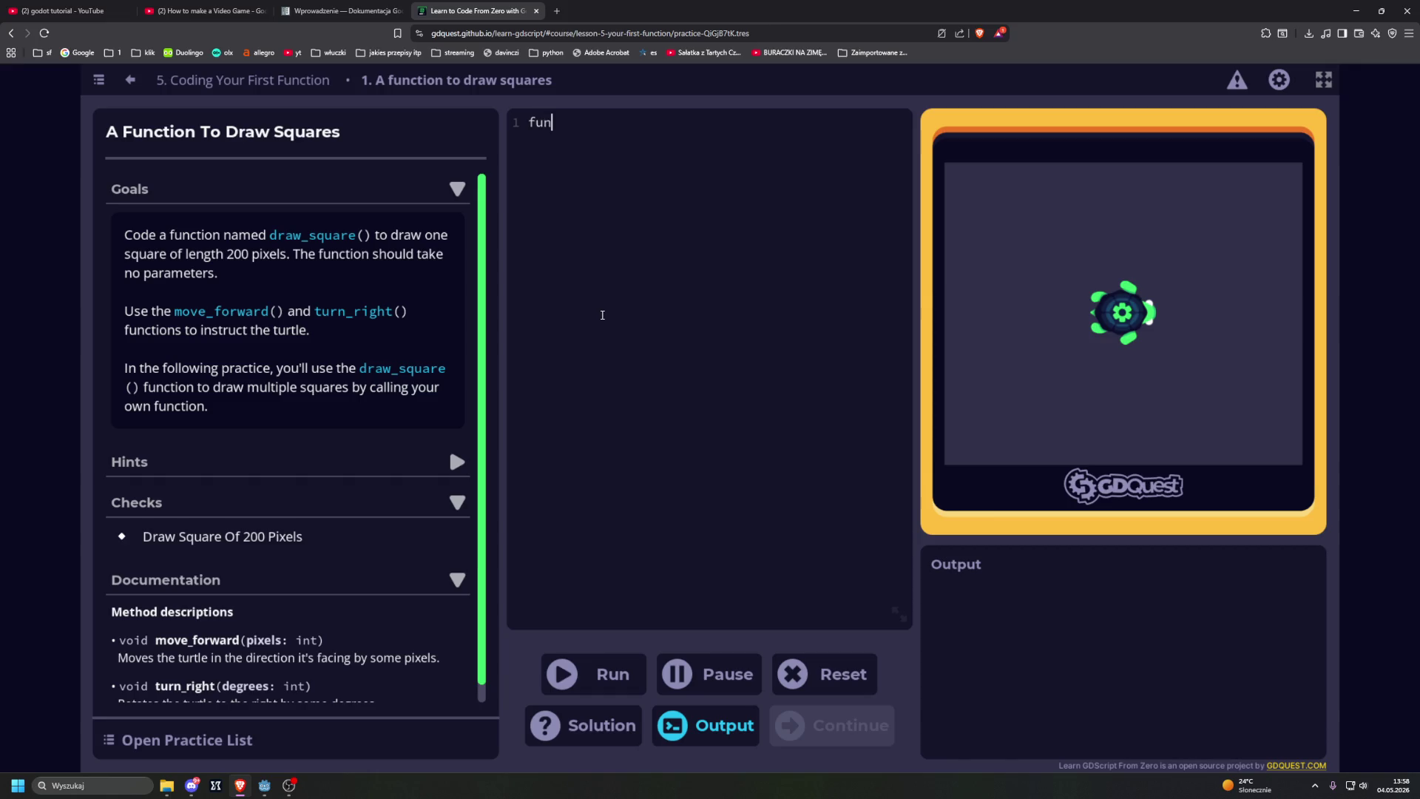
{"action": "type", "text": "c draw_"}
{"action": "type", "text": "square"}
{"action": "type", "text": "("}
{"action": "type", "text": "):"}
{"action": "left_click_drag", "start_coordinate": [172, 311], "coordinate": [285, 326]}
{"action": "key", "text": "ctrl+c"}
{"action": "left_click", "coordinate": [626, 167]}
{"action": "key", "text": "ctrl+v"}
{"action": "key", "text": "Left"}
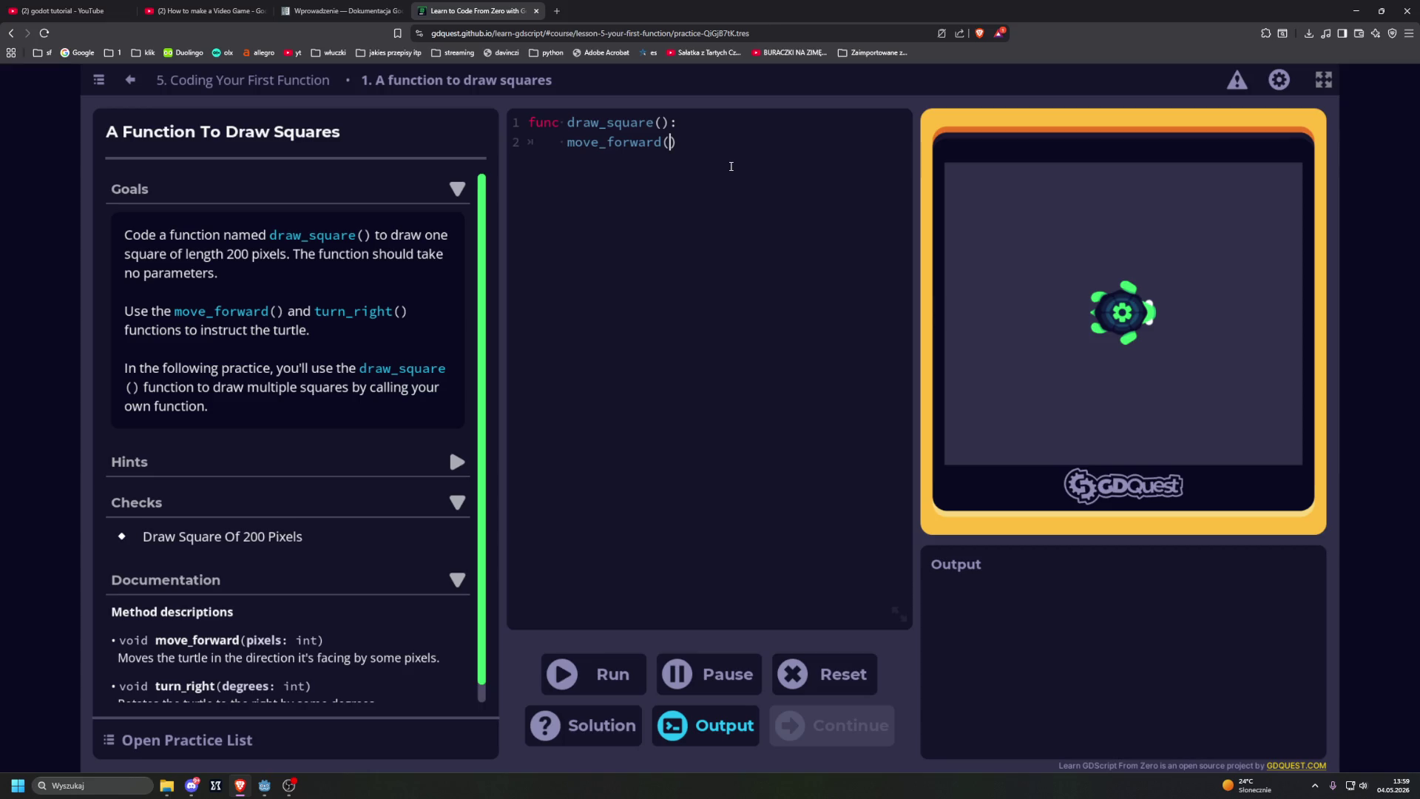
{"action": "type", "text": "200"}
Step: Add turn_right(90) below it and fix the indentation of both lines
{"action": "left_click_drag", "start_coordinate": [316, 311], "coordinate": [397, 321]}
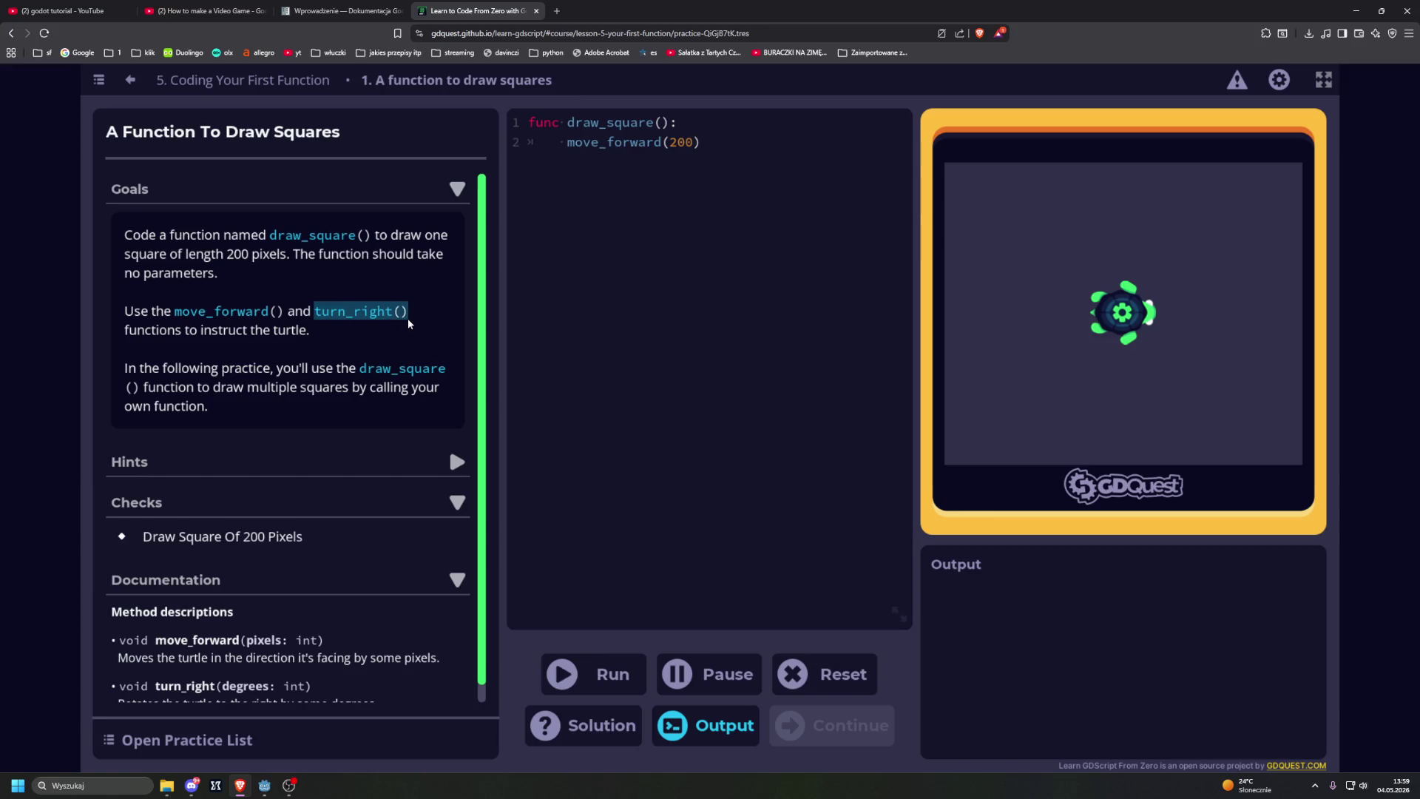
{"action": "left_click", "coordinate": [711, 191]}
{"action": "type", "text": "turn_right()"}
{"action": "key", "text": "Left"}
{"action": "type", "text": "90"}
{"action": "left_click", "coordinate": [561, 161]}
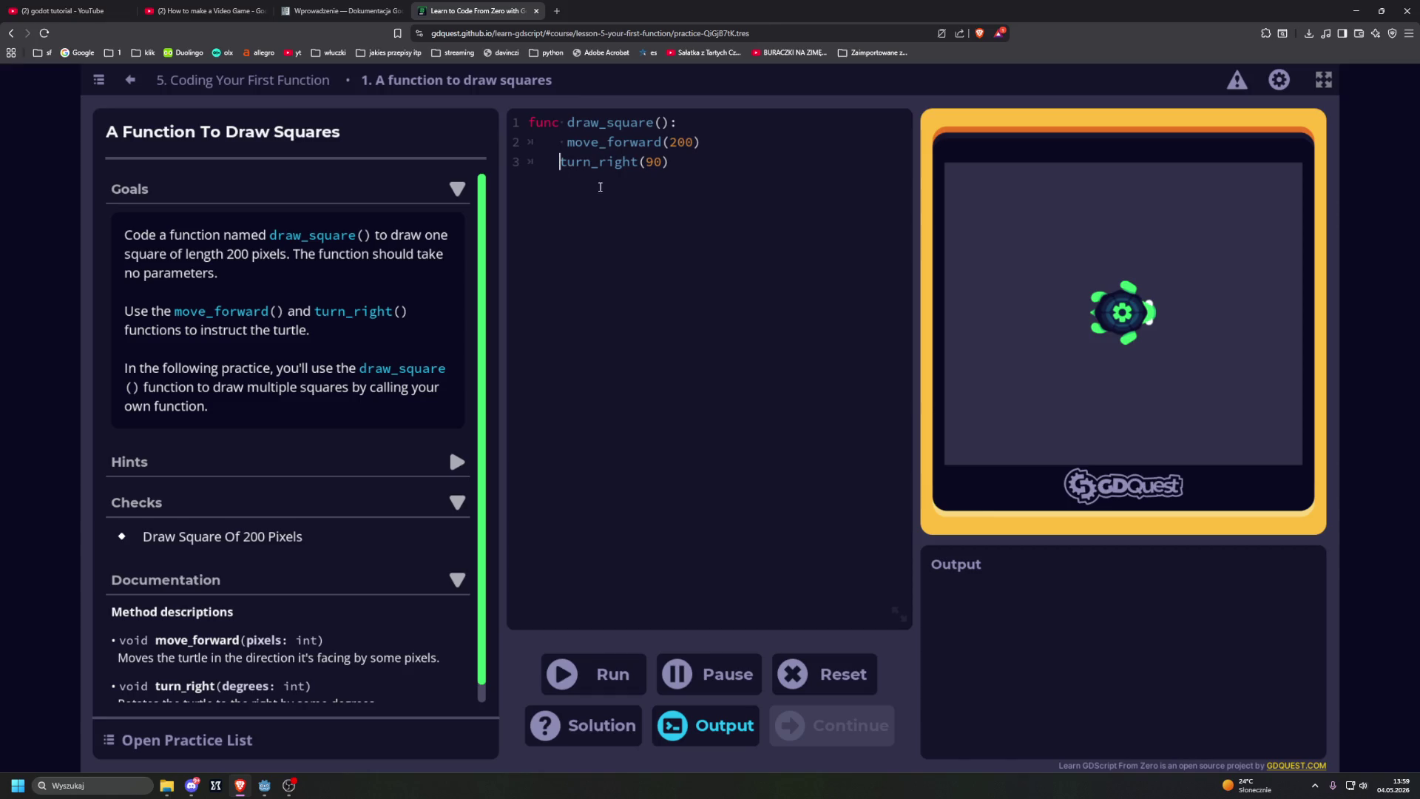
{"action": "key", "text": "BackSpace"}
{"action": "key", "text": "Tab"}
{"action": "left_click", "coordinate": [567, 142]}
{"action": "key", "text": "BackSpace"}
{"action": "key", "text": "Return"}
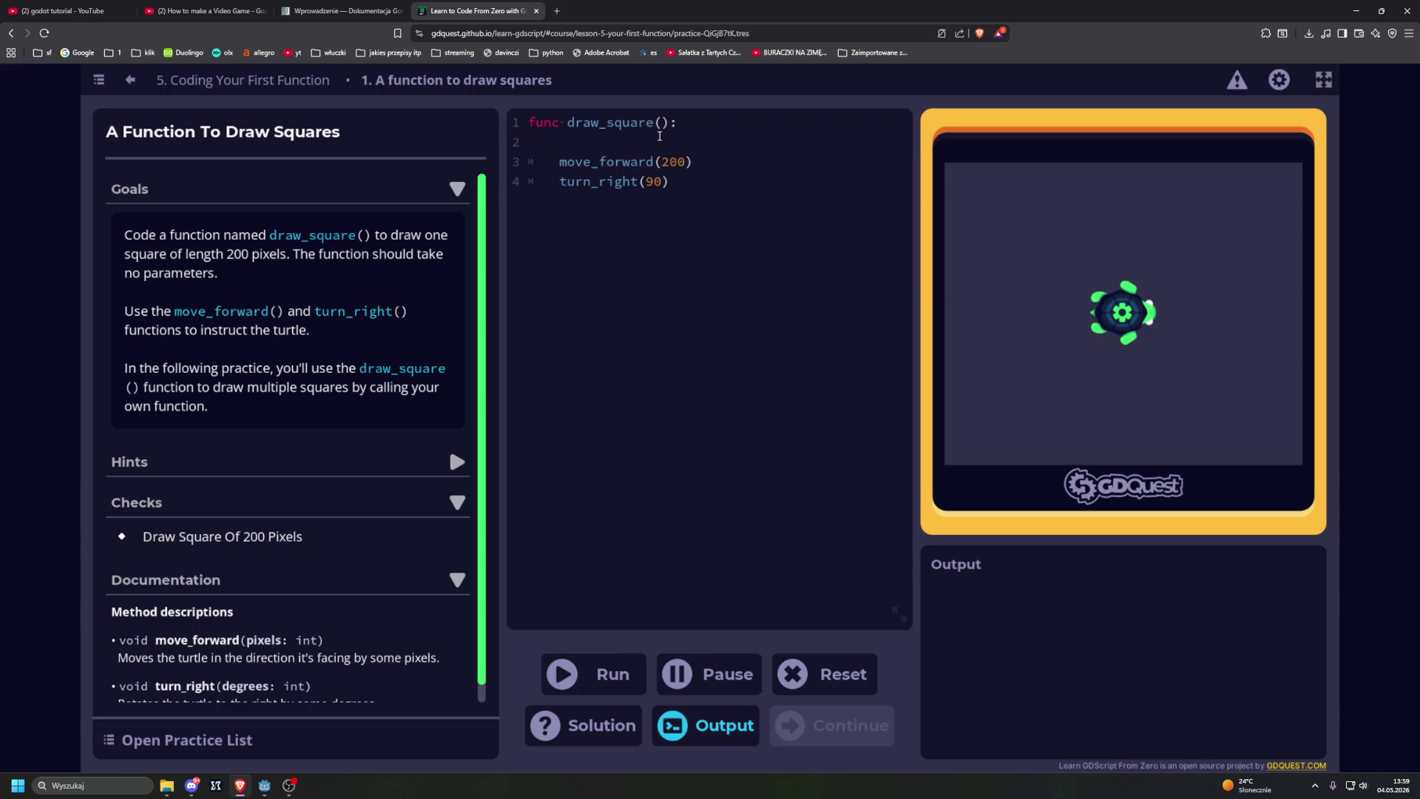
{"action": "key", "text": "BackSpace"}
{"action": "key", "text": "BackSpace"}
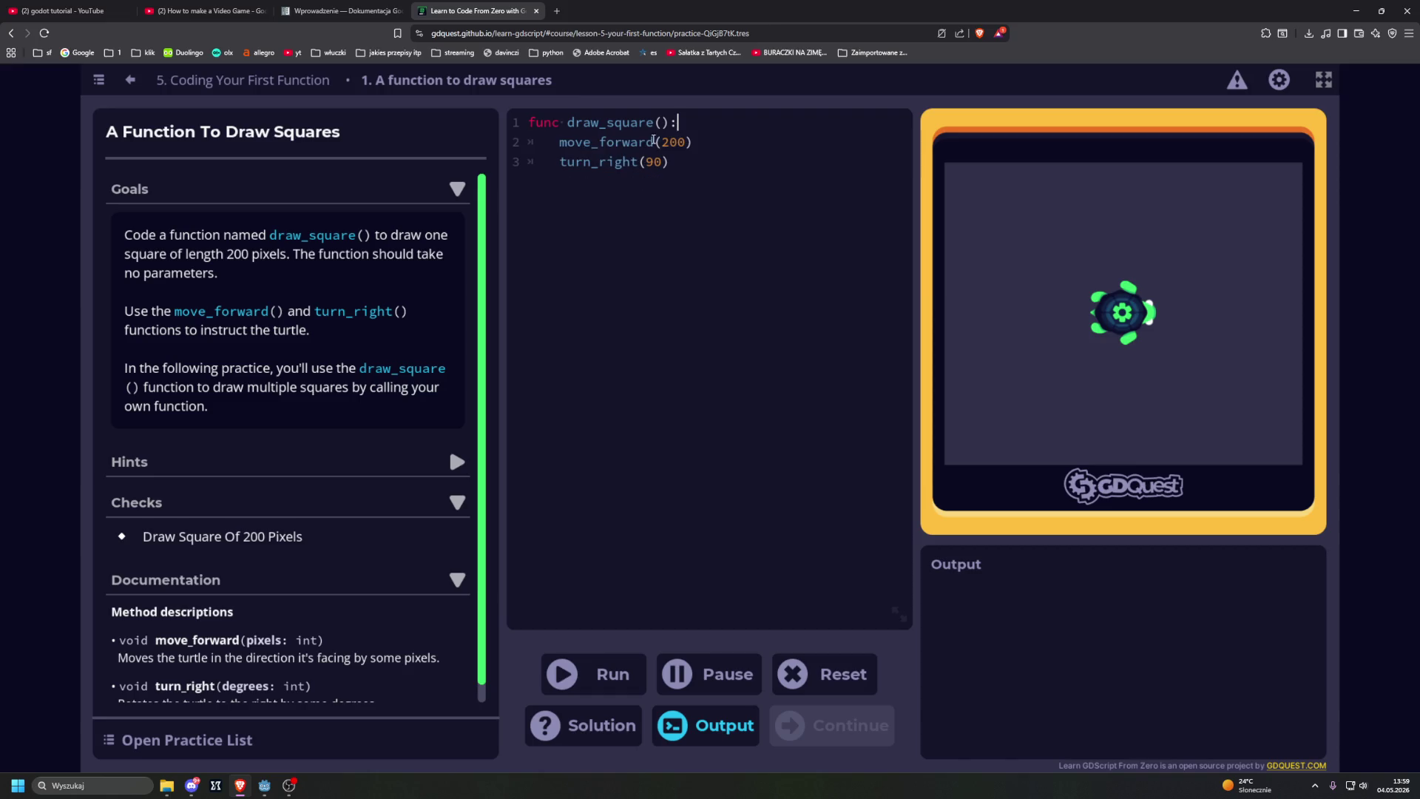
Step: Repeat the move_forward(200)/turn_right(90) pair four times, run it, and continue to Drawing Multiple Squares
{"action": "left_click_drag", "start_coordinate": [563, 142], "coordinate": [706, 169]}
{"action": "key", "text": "ctrl+c"}
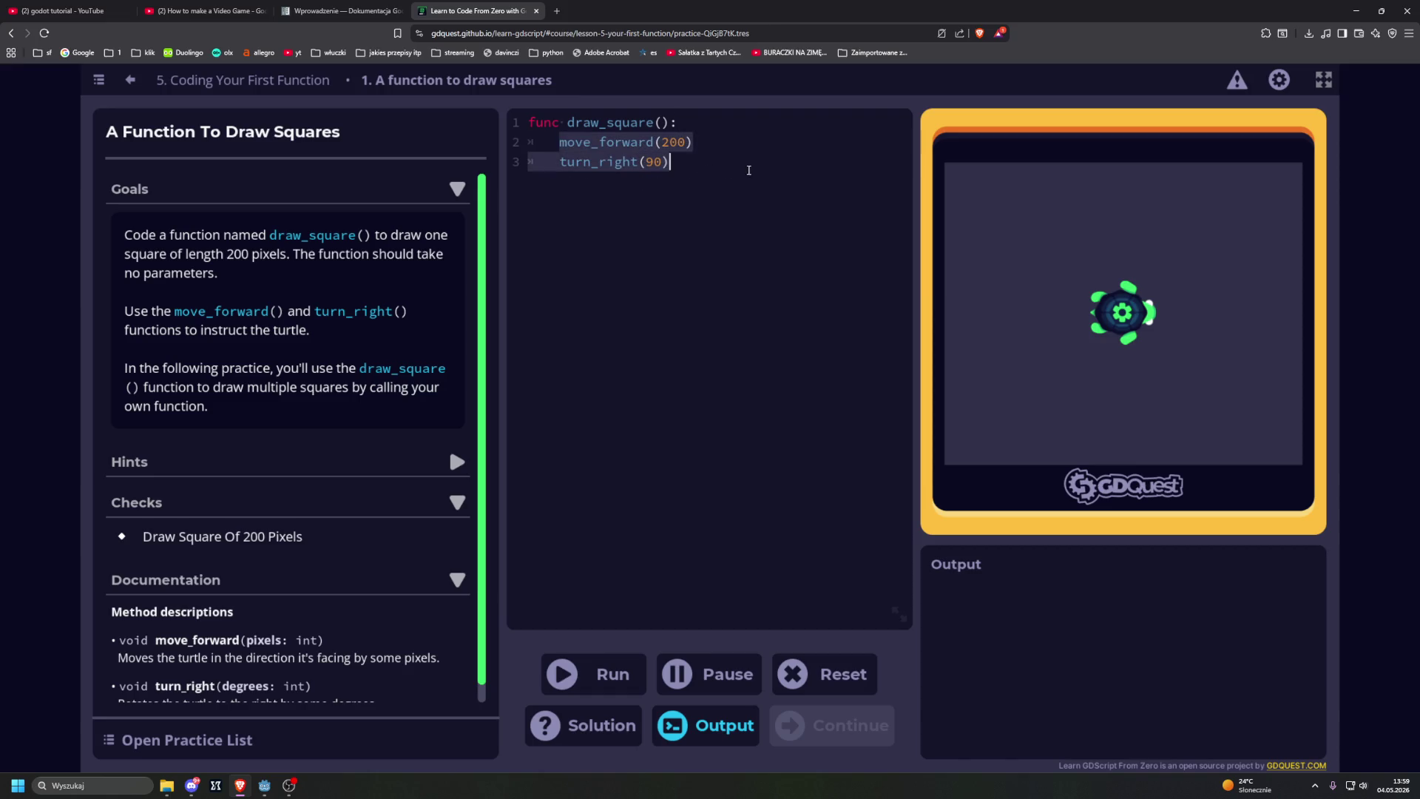
{"action": "key", "text": "BackSpace"}
{"action": "key", "text": "Return"}
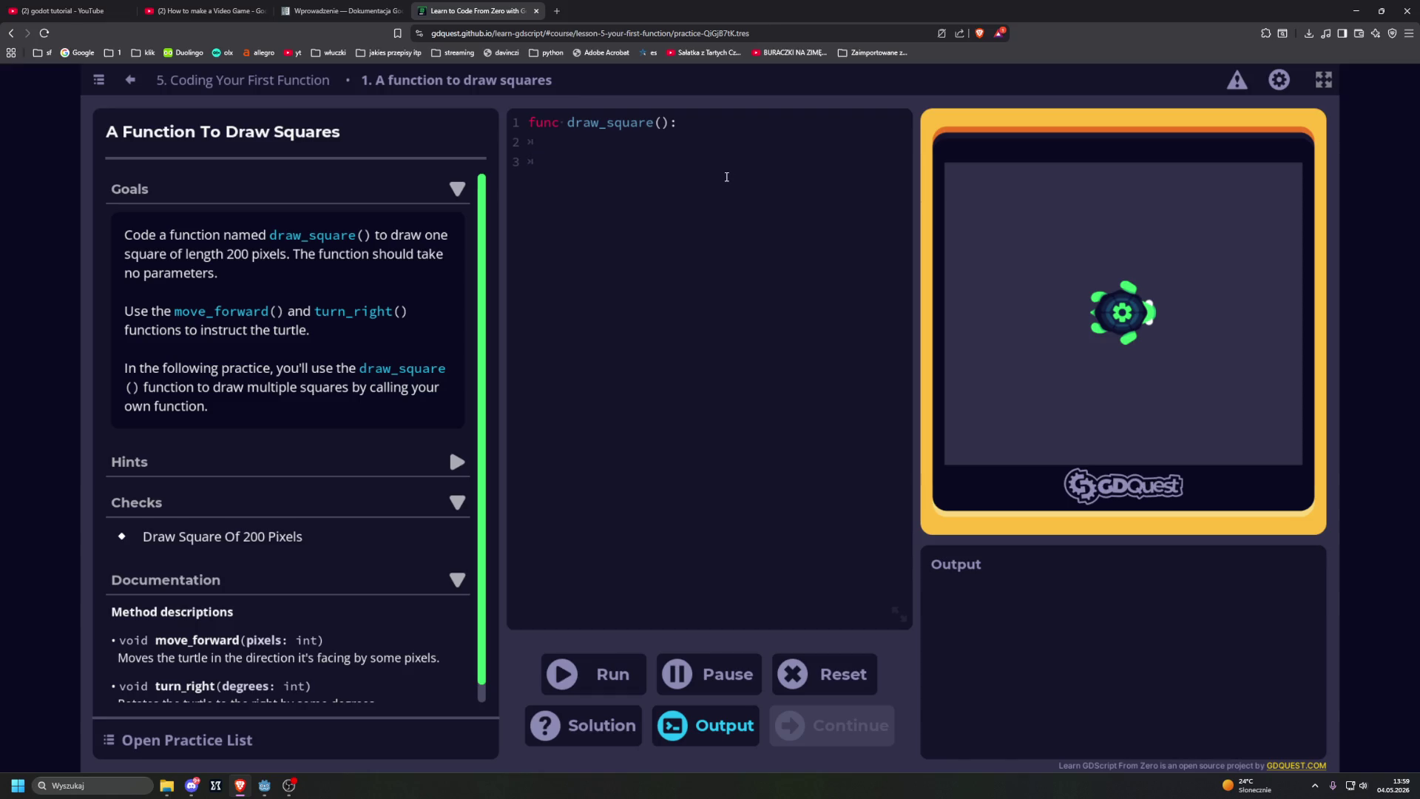
{"action": "key", "text": "ctrl+v"}
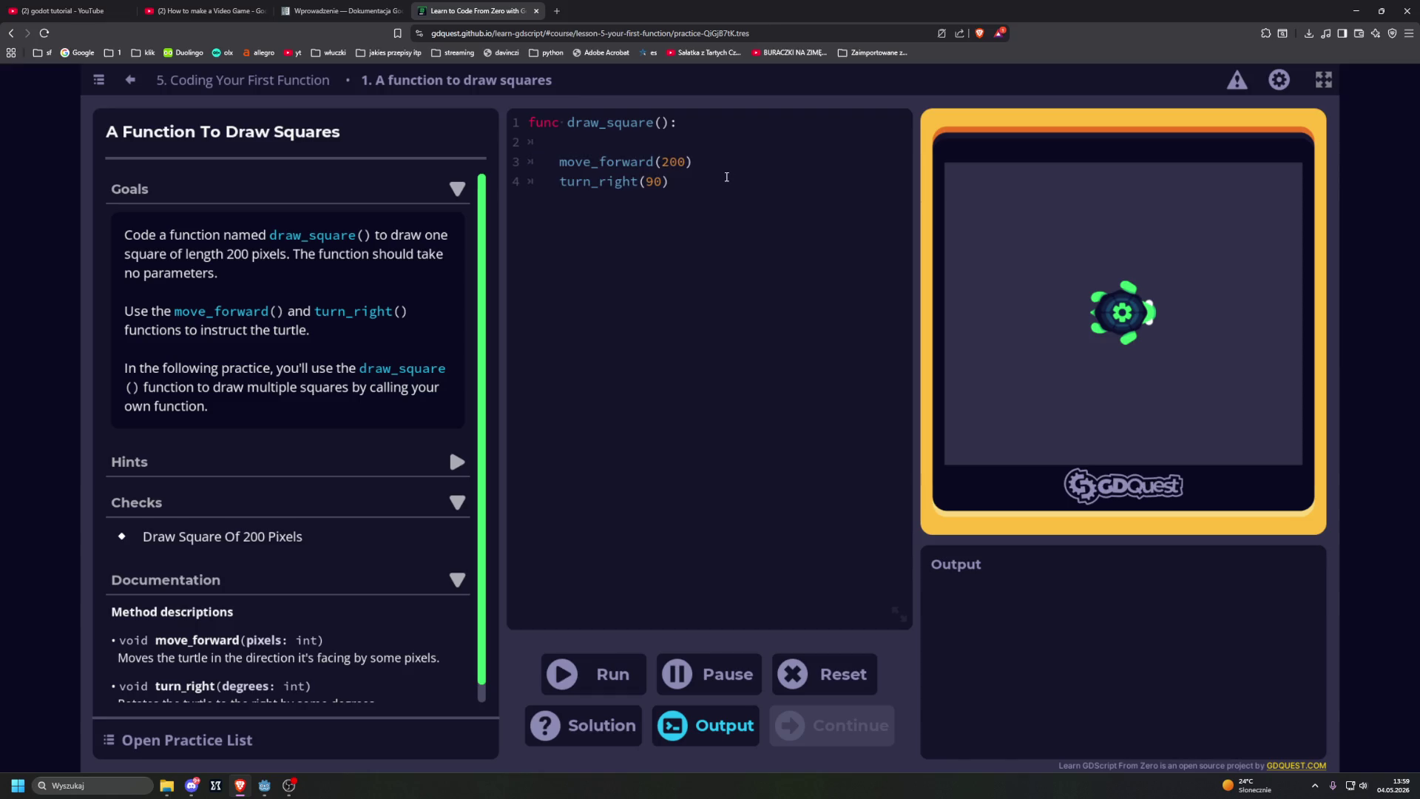
{"action": "key", "text": "ctrl+z"}
{"action": "key", "text": "ctrl+z"}
{"action": "key", "text": "Down"}
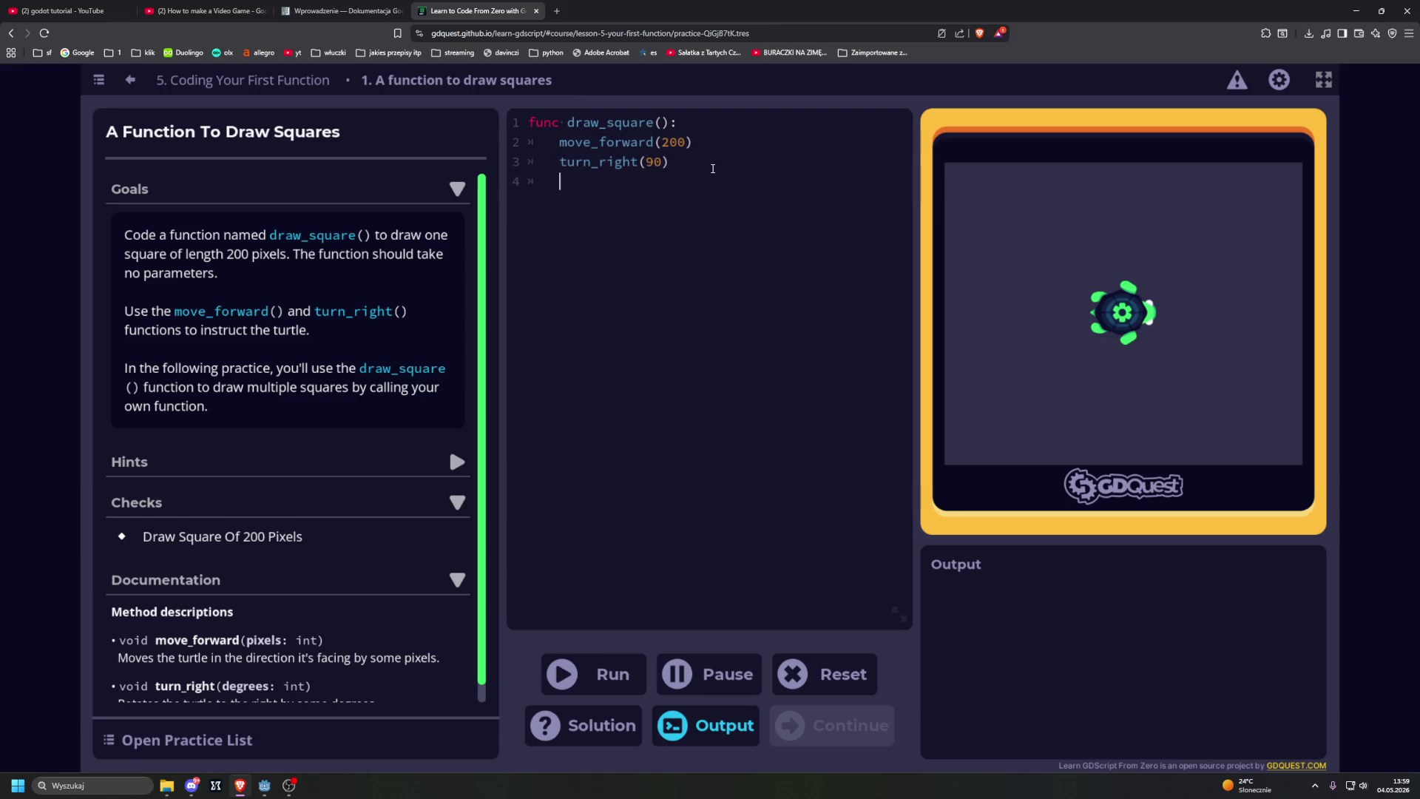
{"action": "key", "text": "ctrl+v"}
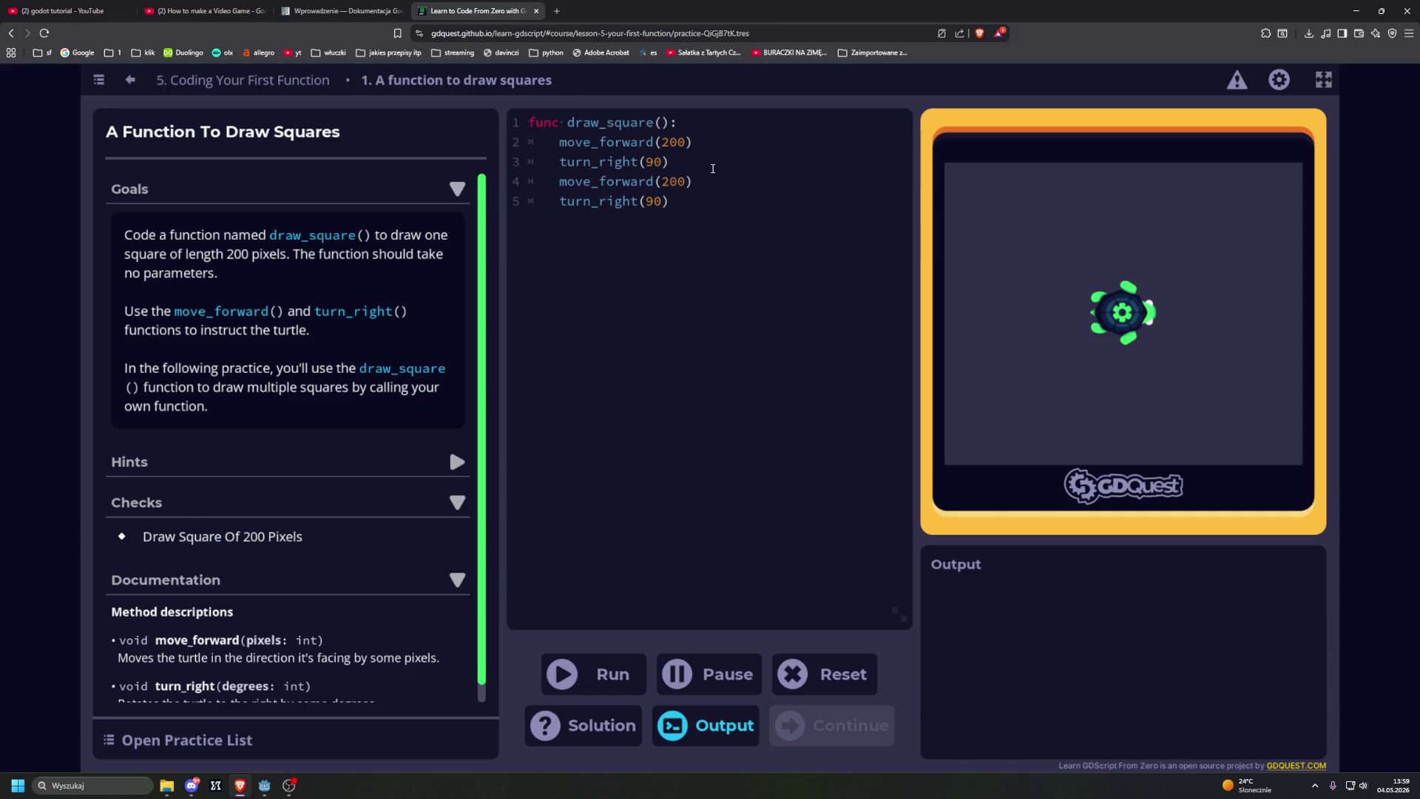
{"action": "key", "text": "Return"}
{"action": "key", "text": "ctrl+v"}
{"action": "key", "text": "Return"}
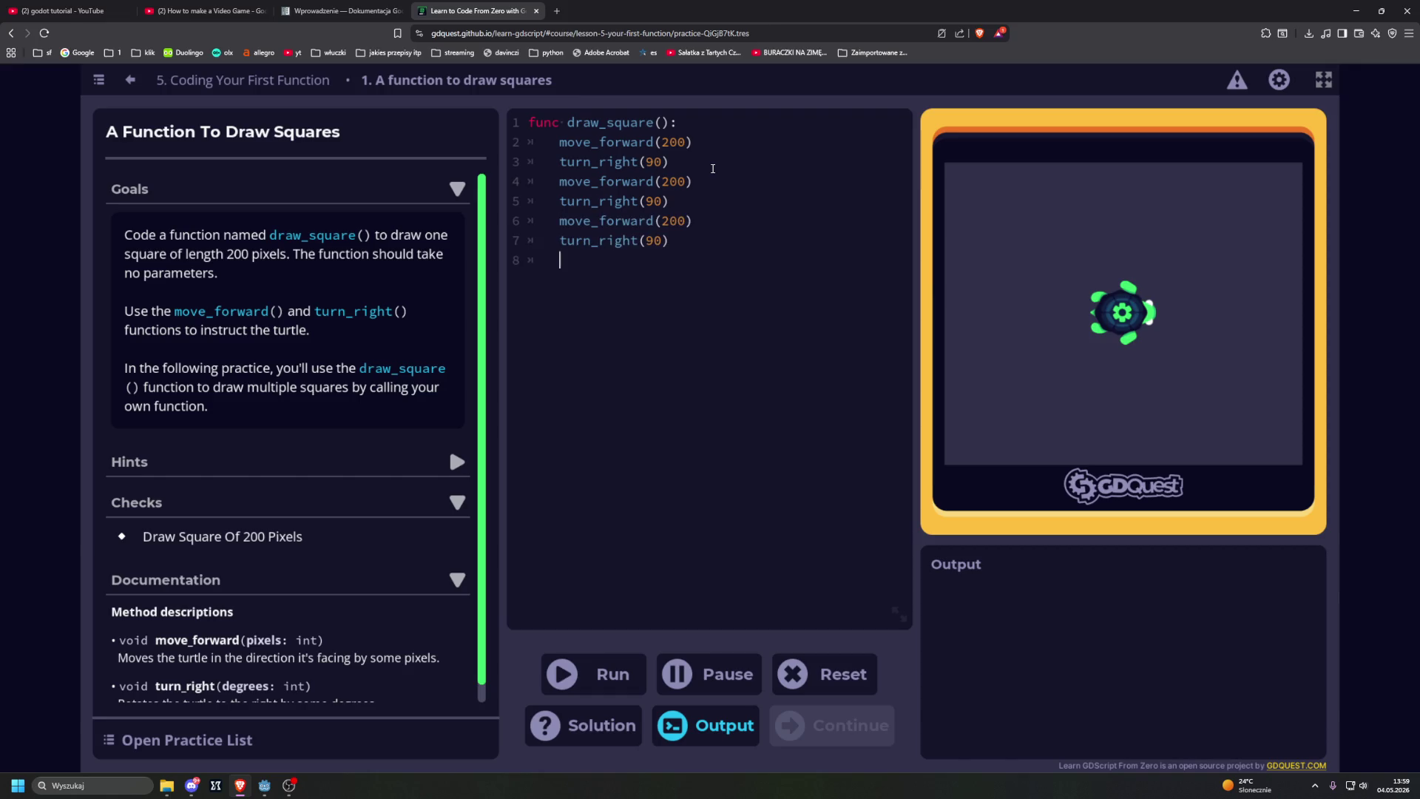
{"action": "key", "text": "ctrl+v"}
{"action": "key", "text": "ctrl+Return"}
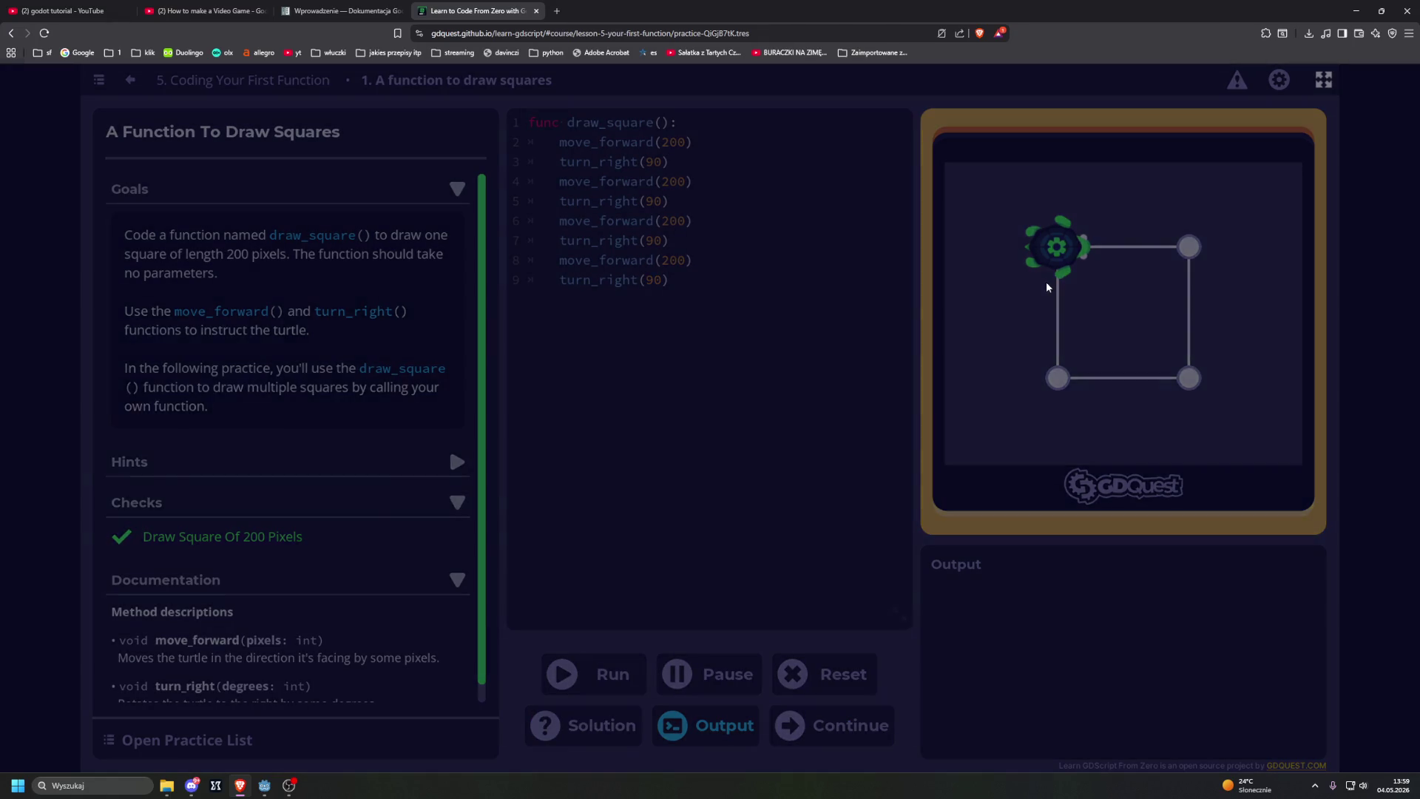
{"action": "key", "text": "Return"}
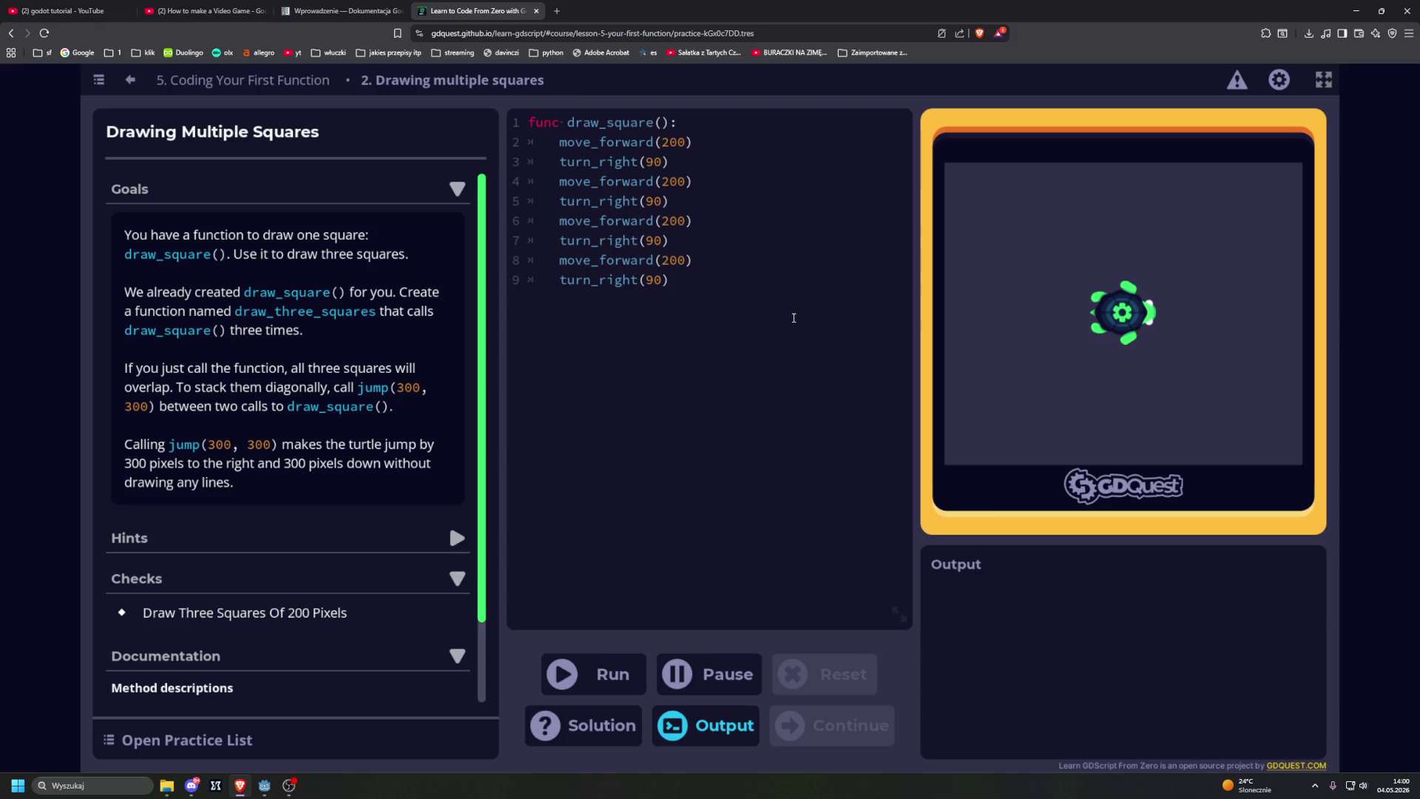
Step: Define func draw_three_squares(): with a first draw_square() call in its body
{"action": "key", "text": "Return"}
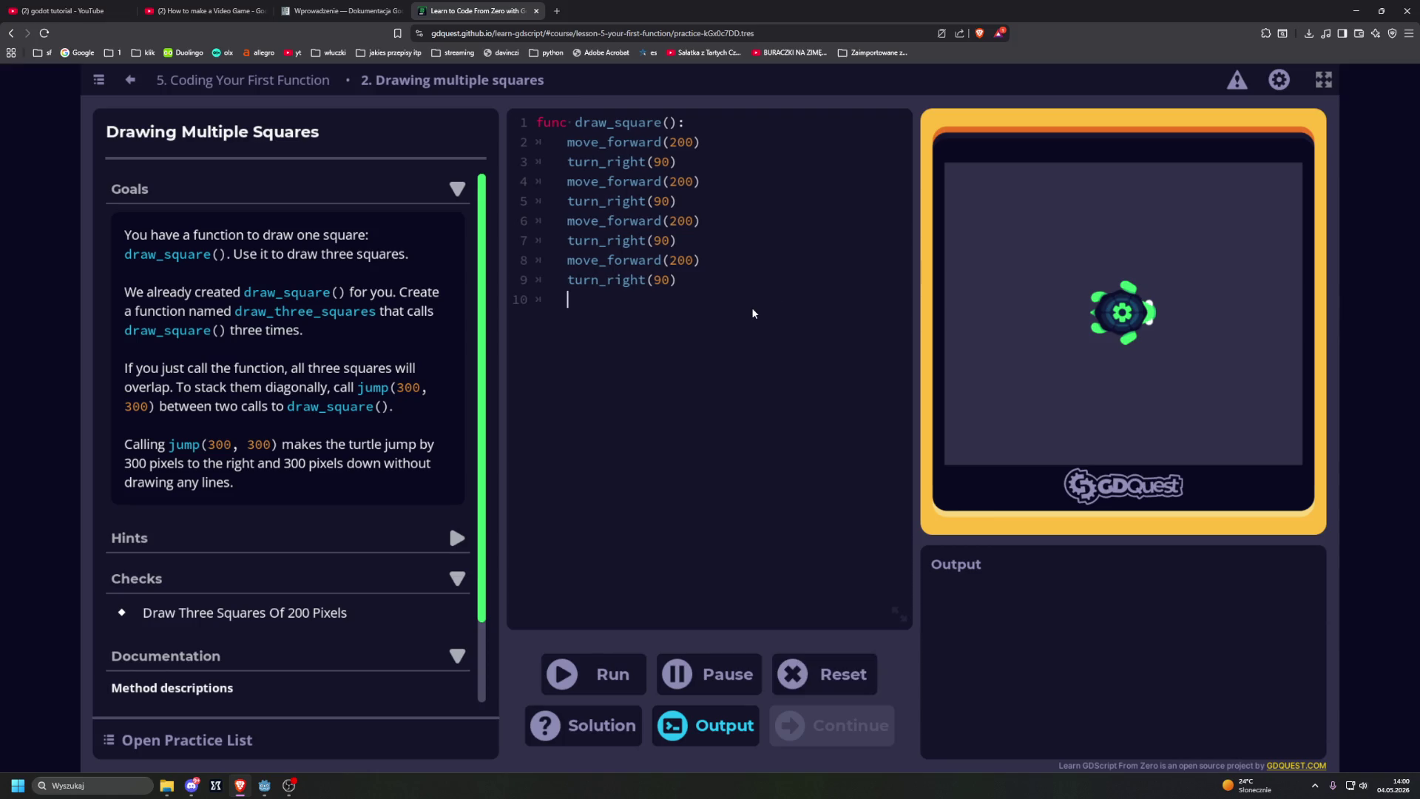
{"action": "key", "text": "Return"}
{"action": "key", "text": "BackSpace"}
{"action": "type", "text": "func"}
{"action": "type", "text": "dr"}
{"action": "key", "text": "BackSpace"}
{"action": "key", "text": "BackSpace"}
{"action": "left_click_drag", "start_coordinate": [235, 314], "coordinate": [378, 324]}
{"action": "key", "text": "ctrl+c"}
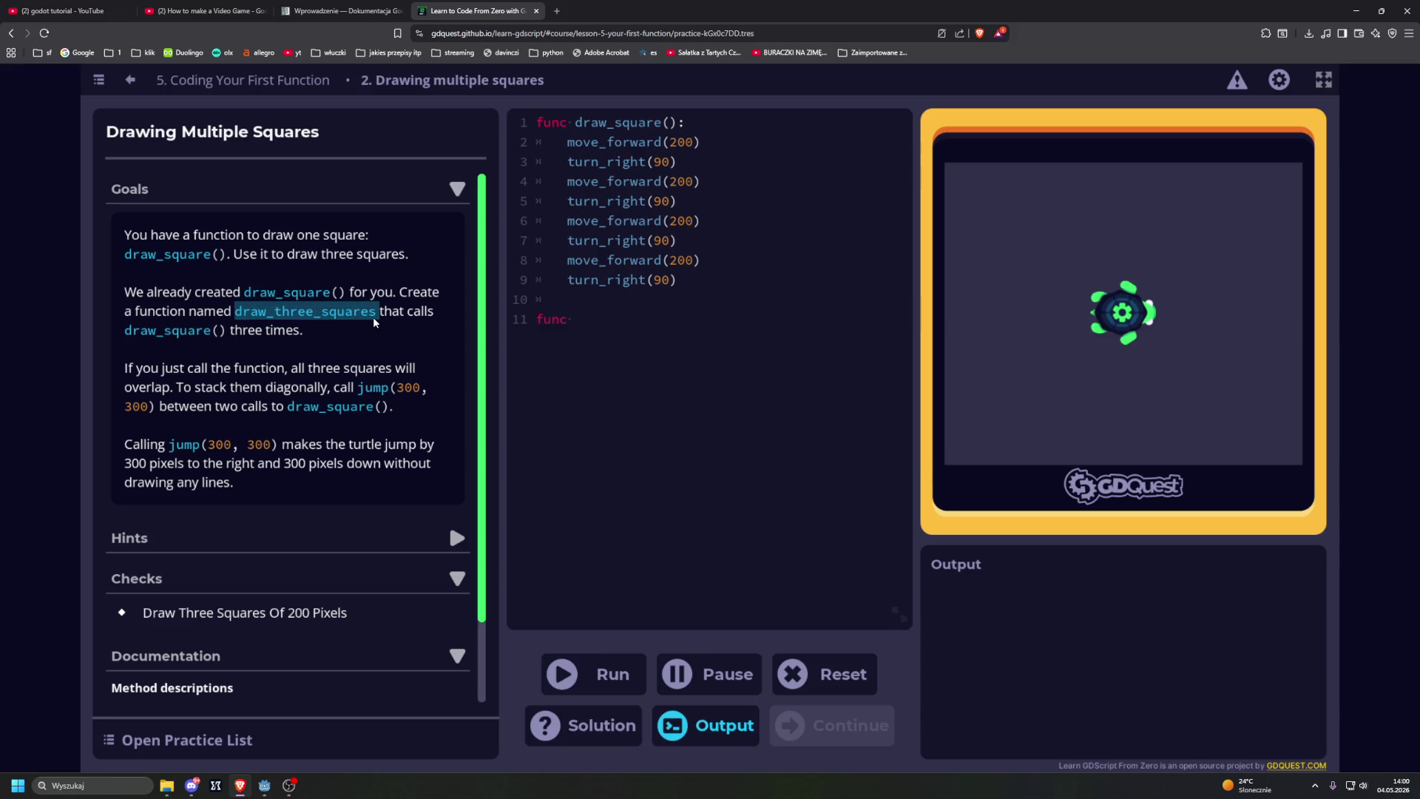
{"action": "left_click", "coordinate": [620, 321]}
{"action": "key", "text": "ctrl+v"}
{"action": "type", "text": "():"}
{"action": "key", "text": "Return"}
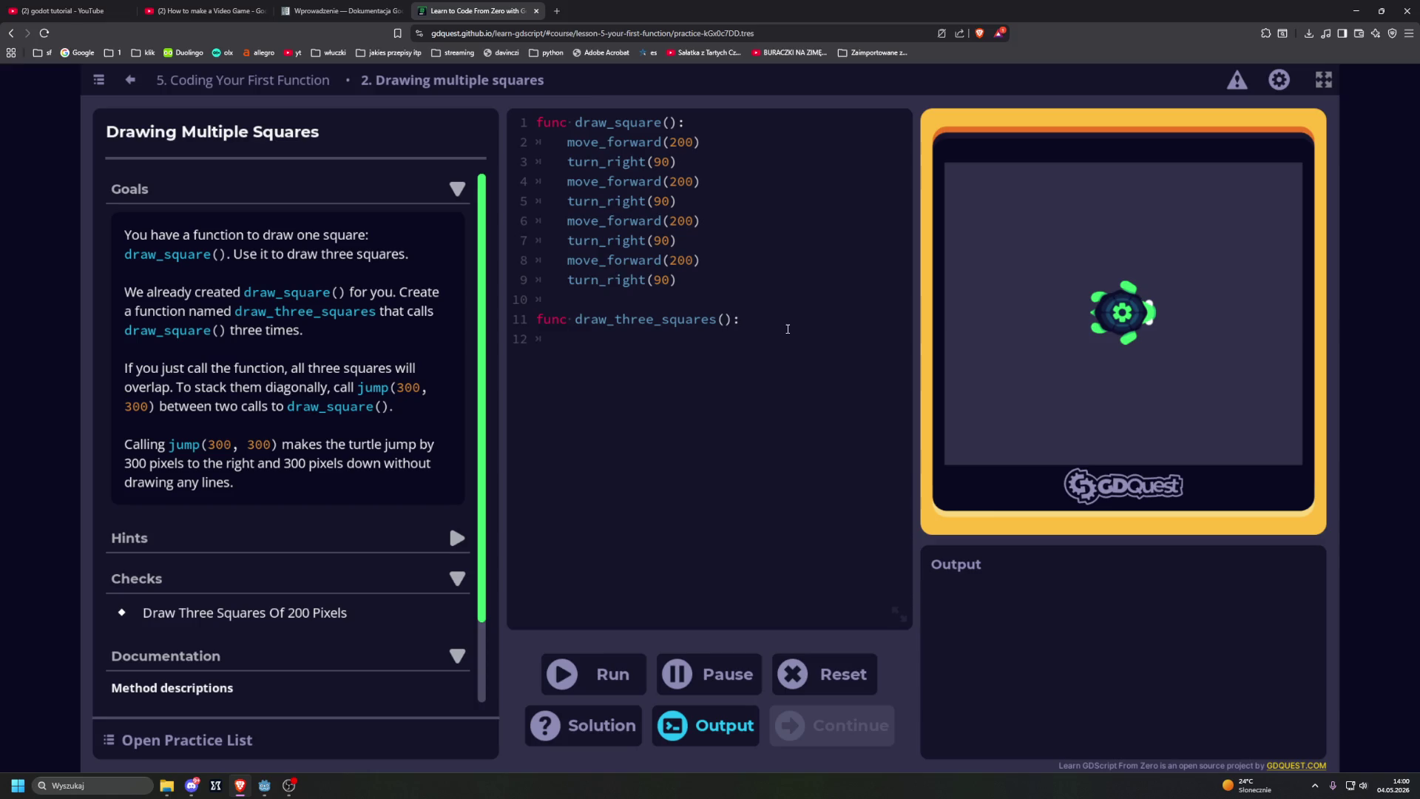
{"action": "type", "text": "draw_a"}
{"action": "key", "text": "BackSpace"}
{"action": "type", "text": "sque"}
{"action": "key", "text": "BackSpace"}
{"action": "type", "text": "are("}
{"action": "type", "text": ")"}
Step: Add jump(300, 300) calls and two more draw_square() calls, run, and dismiss the success message
{"action": "mouse_move", "coordinate": [358, 392]}
{"action": "left_mouse_down"}
{"action": "mouse_move", "coordinate": [278, 416]}
{"action": "mouse_move", "coordinate": [154, 419]}
{"action": "left_mouse_up"}
{"action": "key", "text": "ctrl+c"}
{"action": "left_click", "coordinate": [700, 362]}
{"action": "key", "text": "Return"}
{"action": "key", "text": "ctrl+v"}
{"action": "key", "text": "Return"}
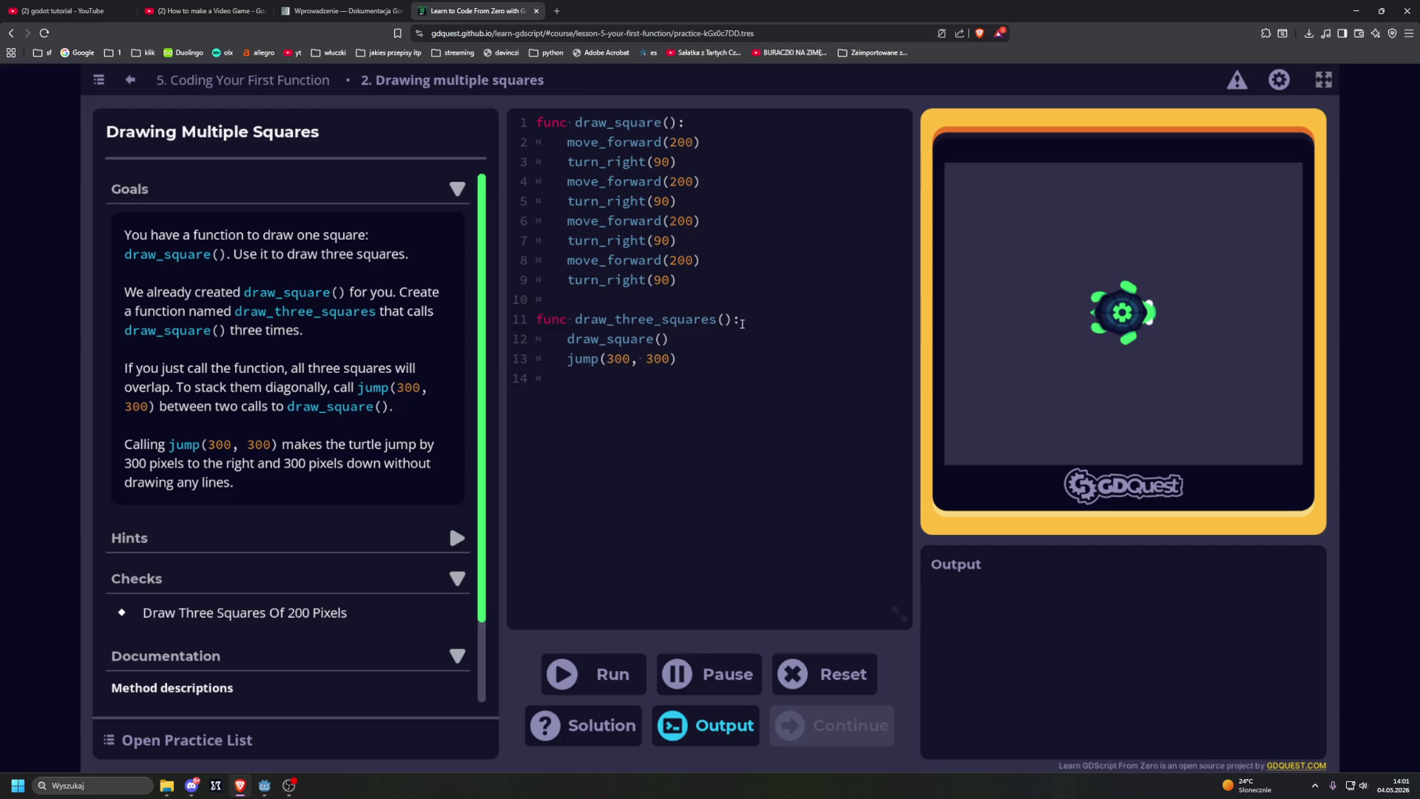
{"action": "left_click_drag", "start_coordinate": [568, 342], "coordinate": [679, 361]}
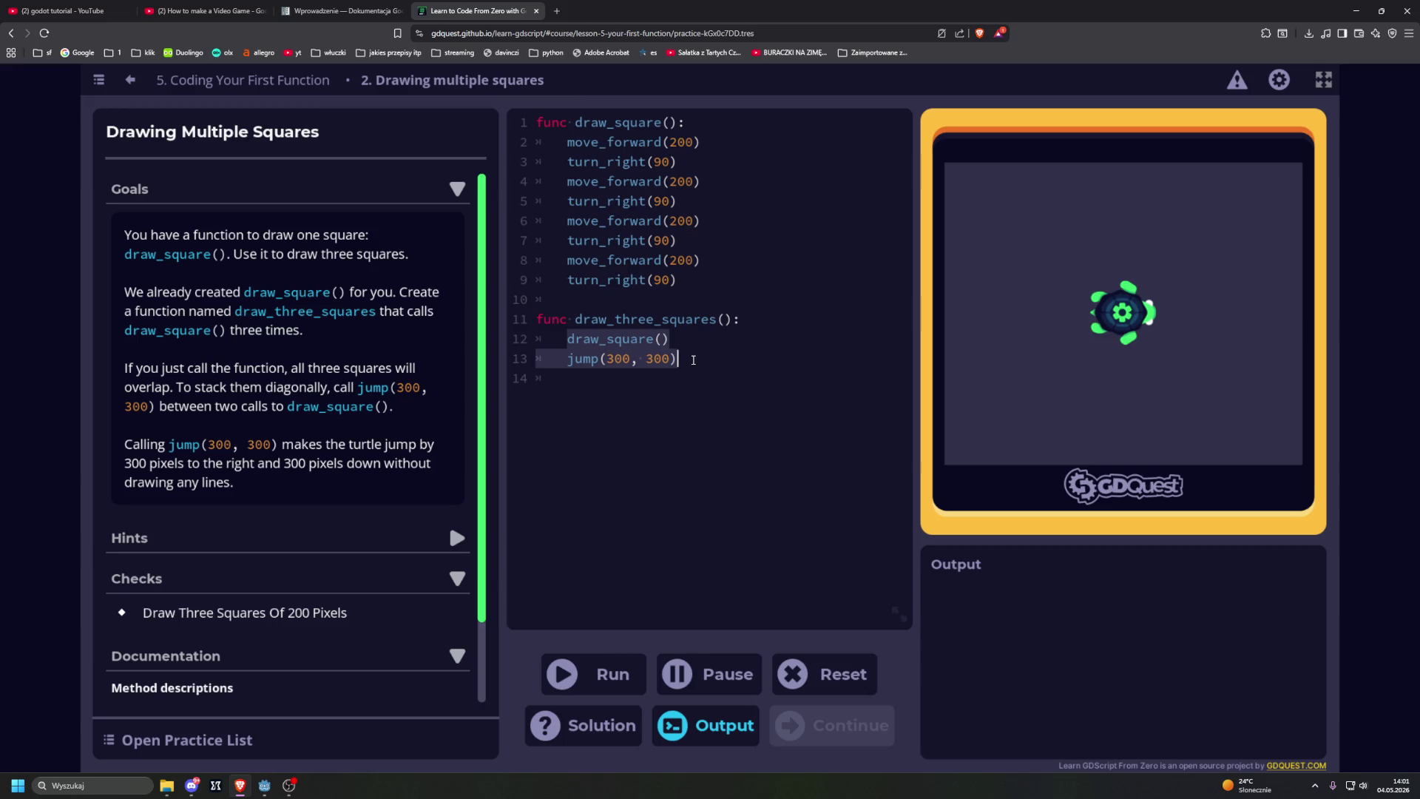
{"action": "left_click", "coordinate": [674, 387]}
{"action": "key", "text": "ctrl+v"}
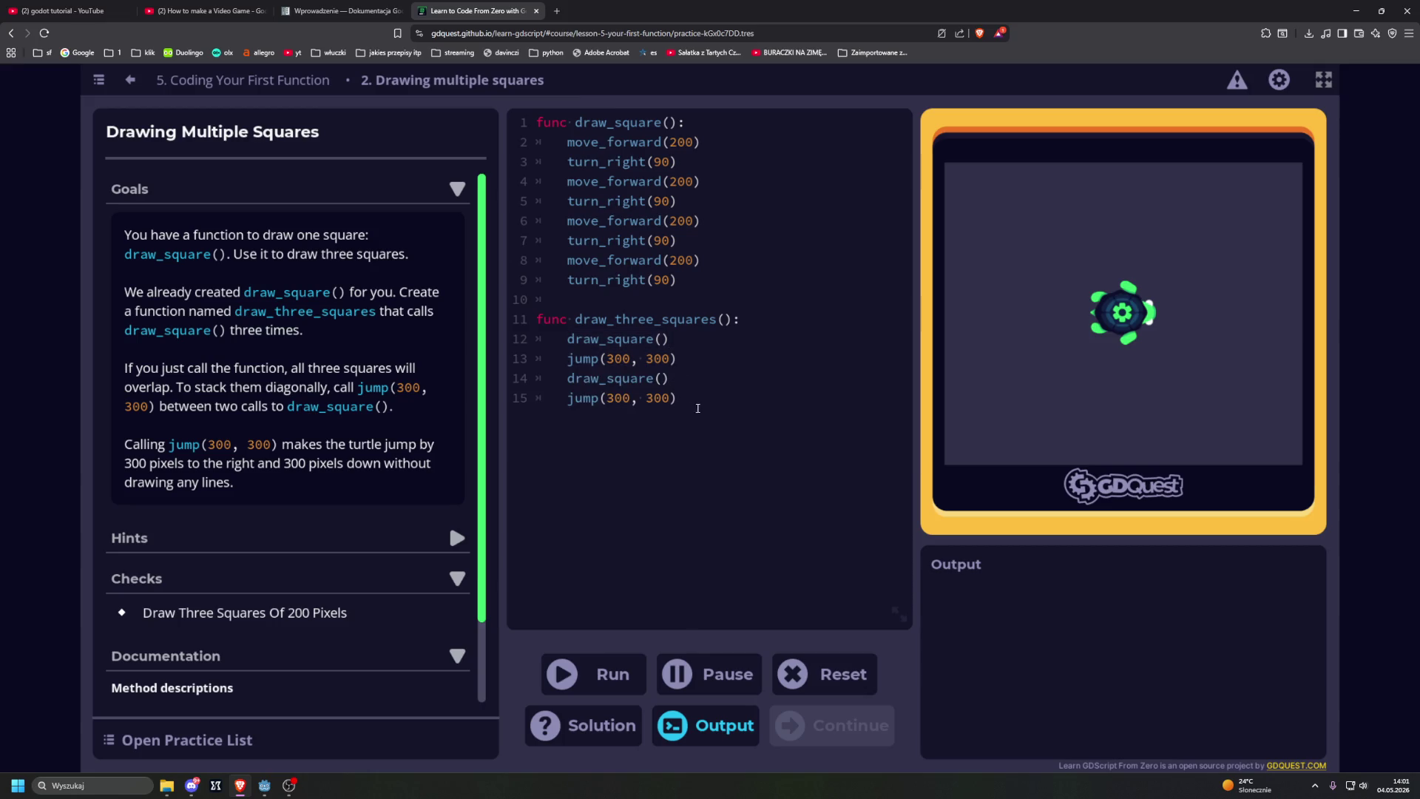
{"action": "key", "text": "Return"}
{"action": "left_click_drag", "start_coordinate": [568, 340], "coordinate": [677, 346]}
{"action": "key", "text": "ctrl+c"}
{"action": "left_click", "coordinate": [767, 435]}
{"action": "key", "text": "ctrl+v"}
{"action": "left_click", "coordinate": [631, 673]}
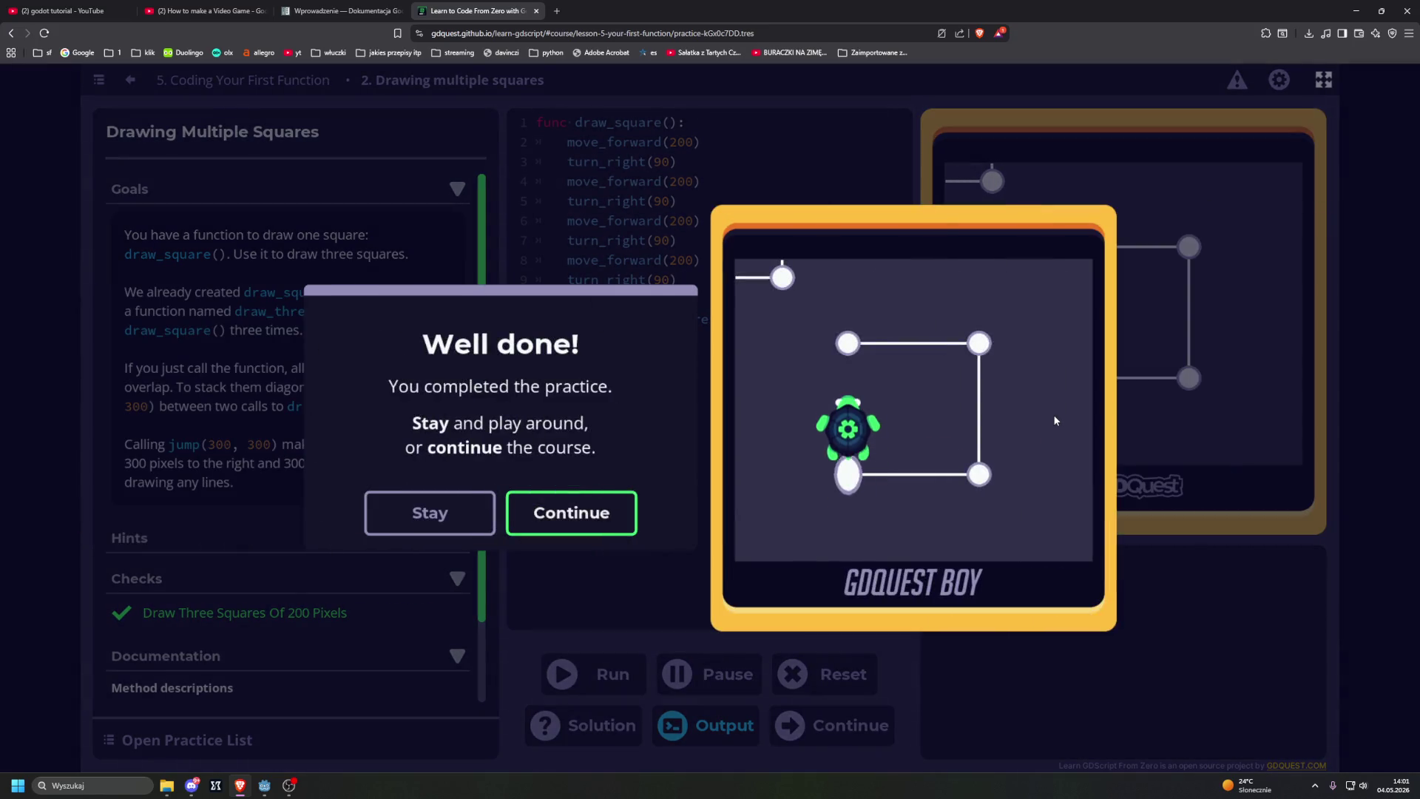
{"action": "key", "text": "Return"}
{"action": "key", "text": "Return"}
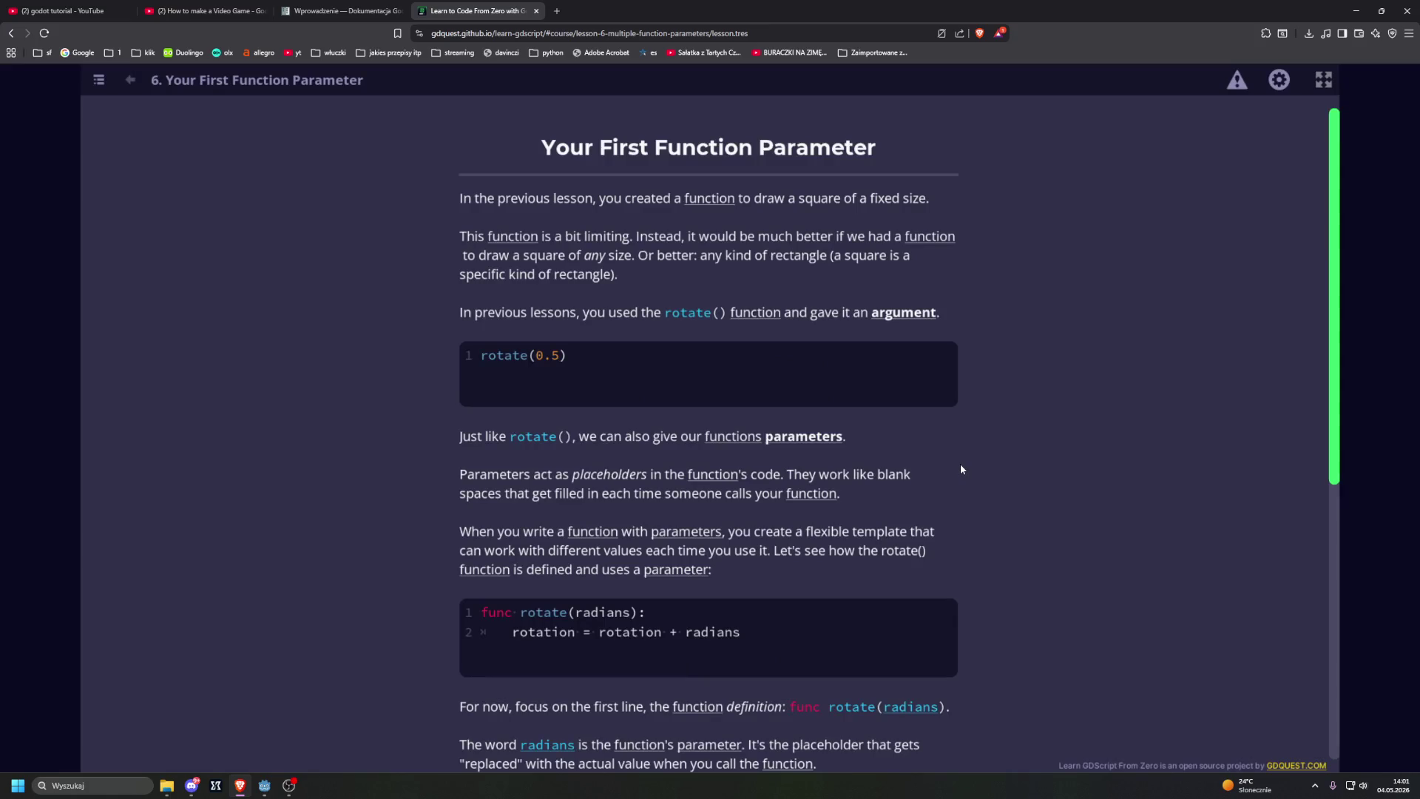
Step: From the course index, continue to lesson 6, Your First Function Parameter
{"action": "left_click", "coordinate": [99, 80]}
{"action": "scroll", "coordinate": [505, 402], "scroll_direction": "down", "scroll_amount": 5}
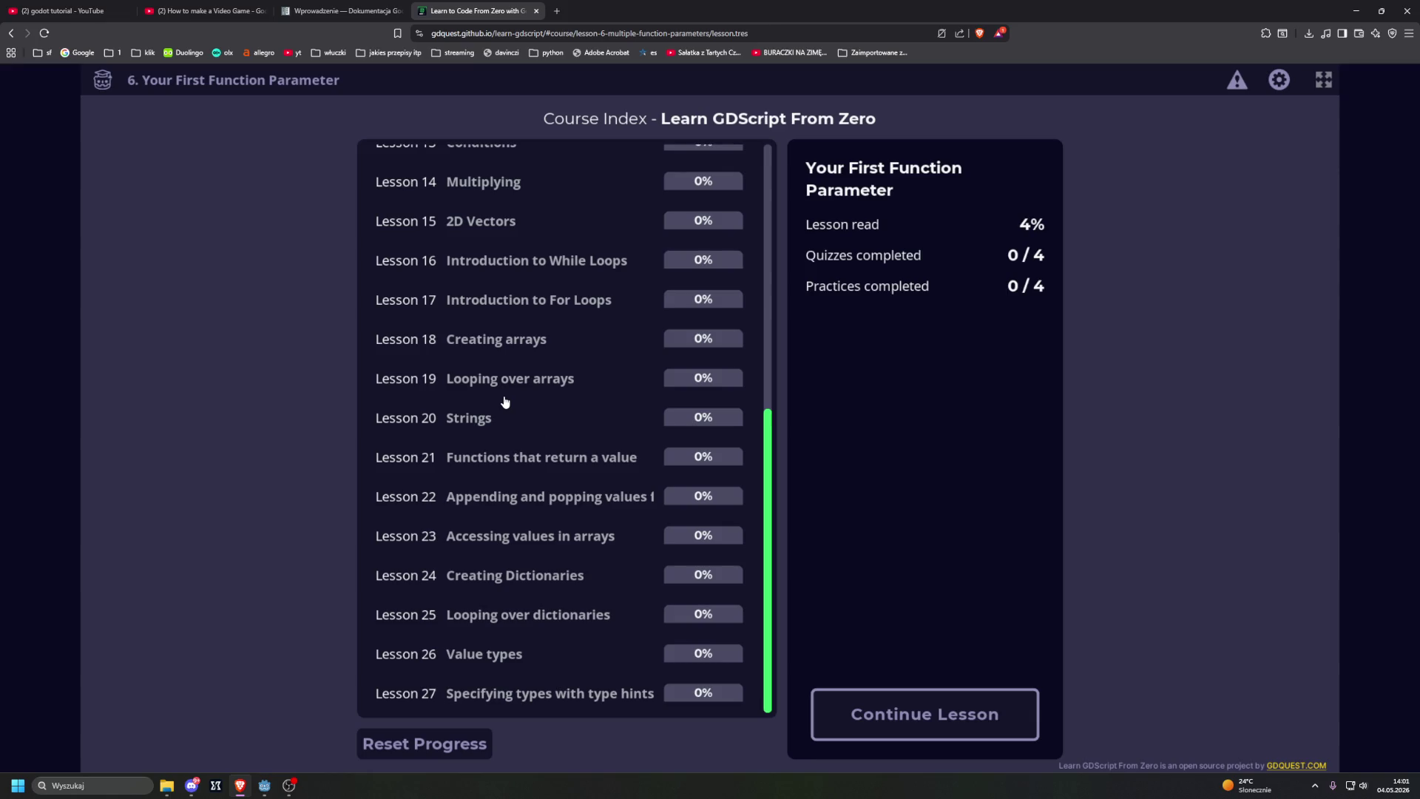
{"action": "scroll", "coordinate": [506, 401], "scroll_direction": "up", "scroll_amount": 7}
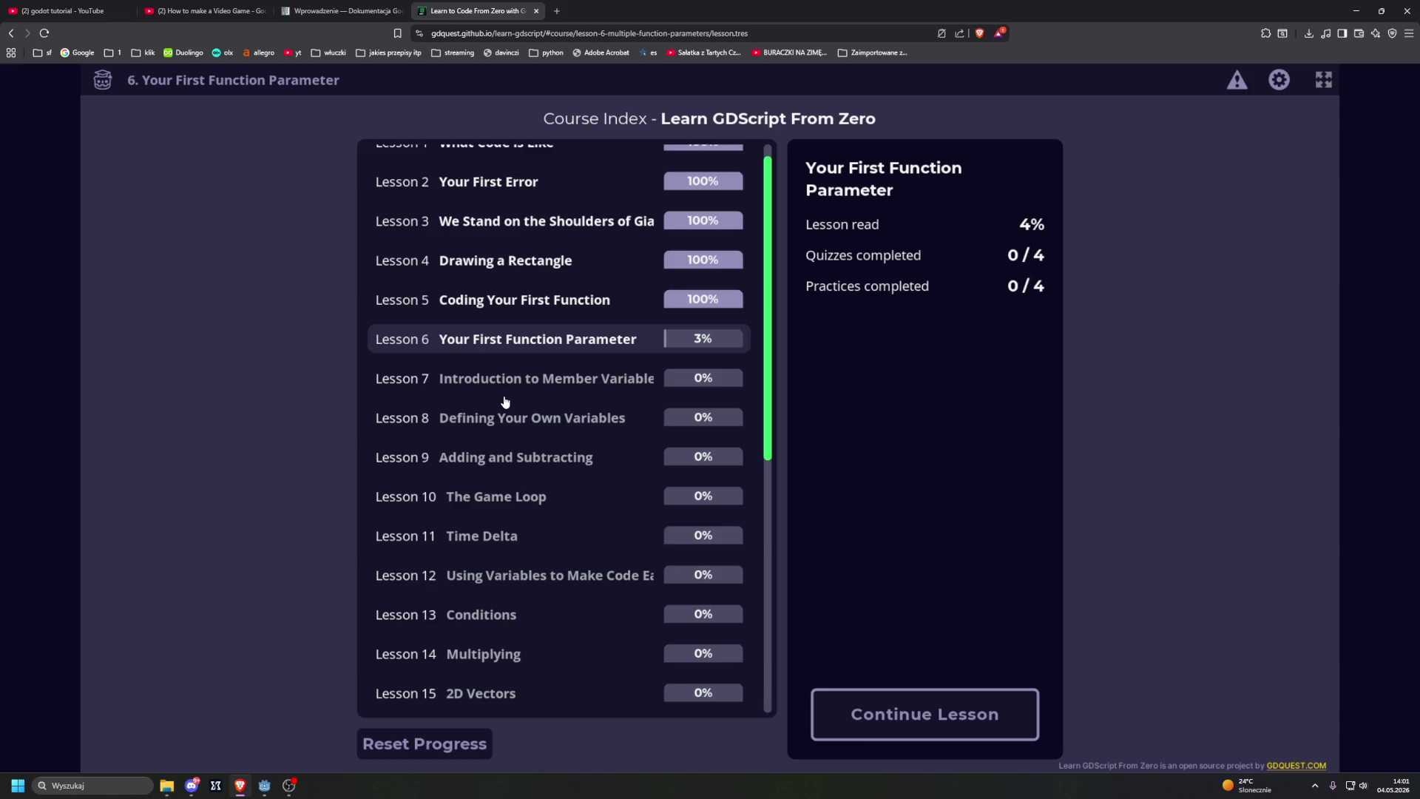
{"action": "scroll", "coordinate": [505, 402], "scroll_direction": "down", "scroll_amount": 5}
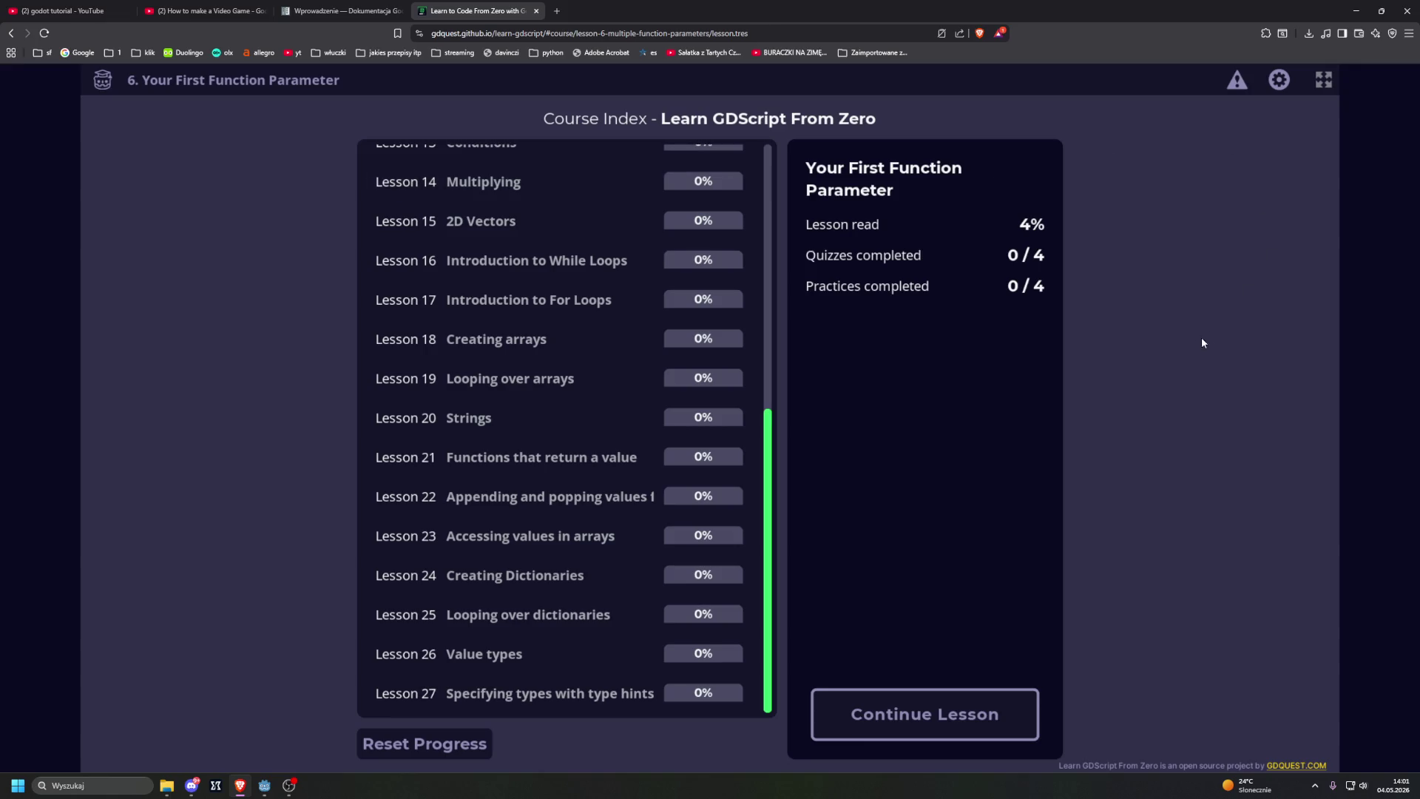
{"action": "left_click", "coordinate": [907, 714]}
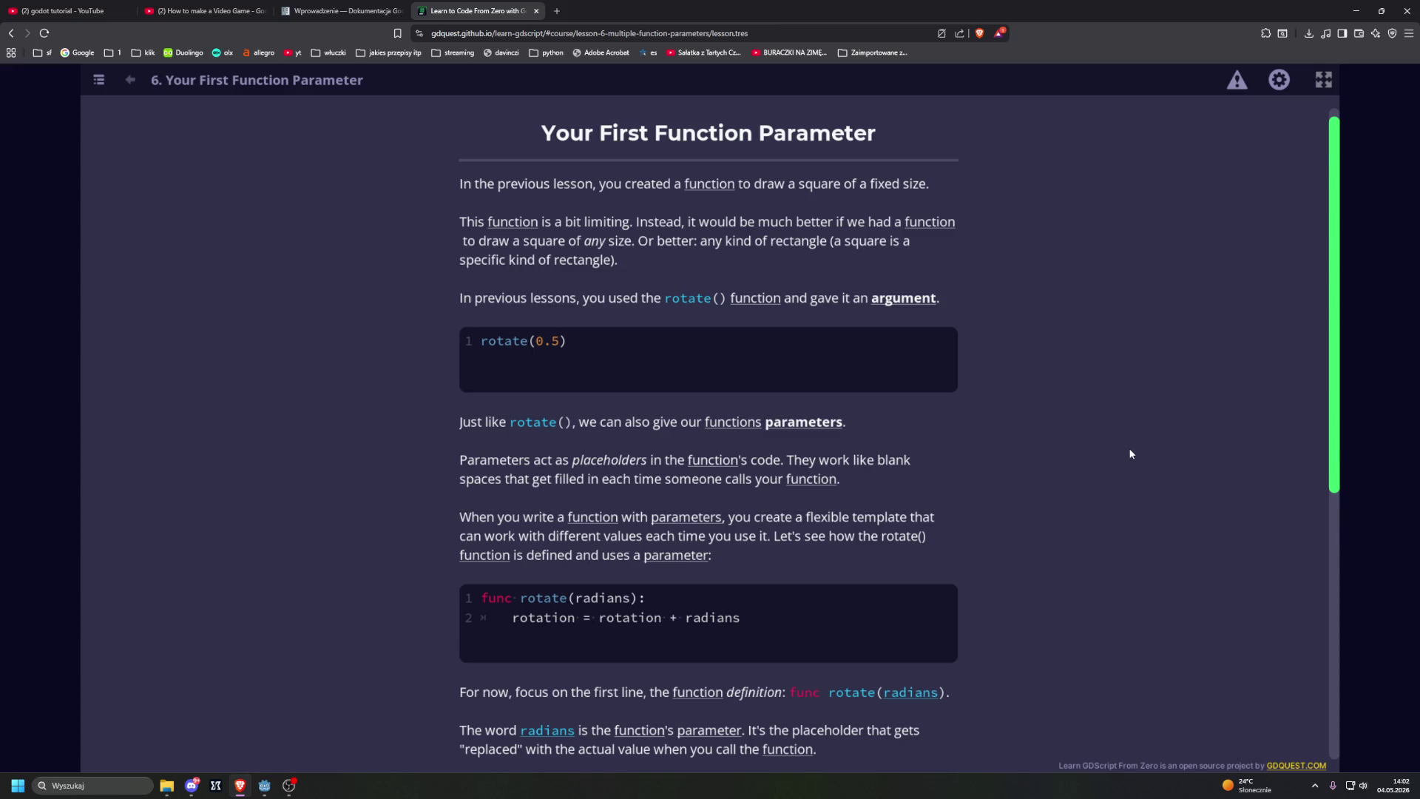
Step: Answer the quizzes: a parameter is a label for a value; pick the first definition syntax
{"action": "scroll", "coordinate": [1129, 455], "scroll_direction": "down", "scroll_amount": 3}
{"action": "scroll", "coordinate": [1129, 458], "scroll_direction": "down", "scroll_amount": 3}
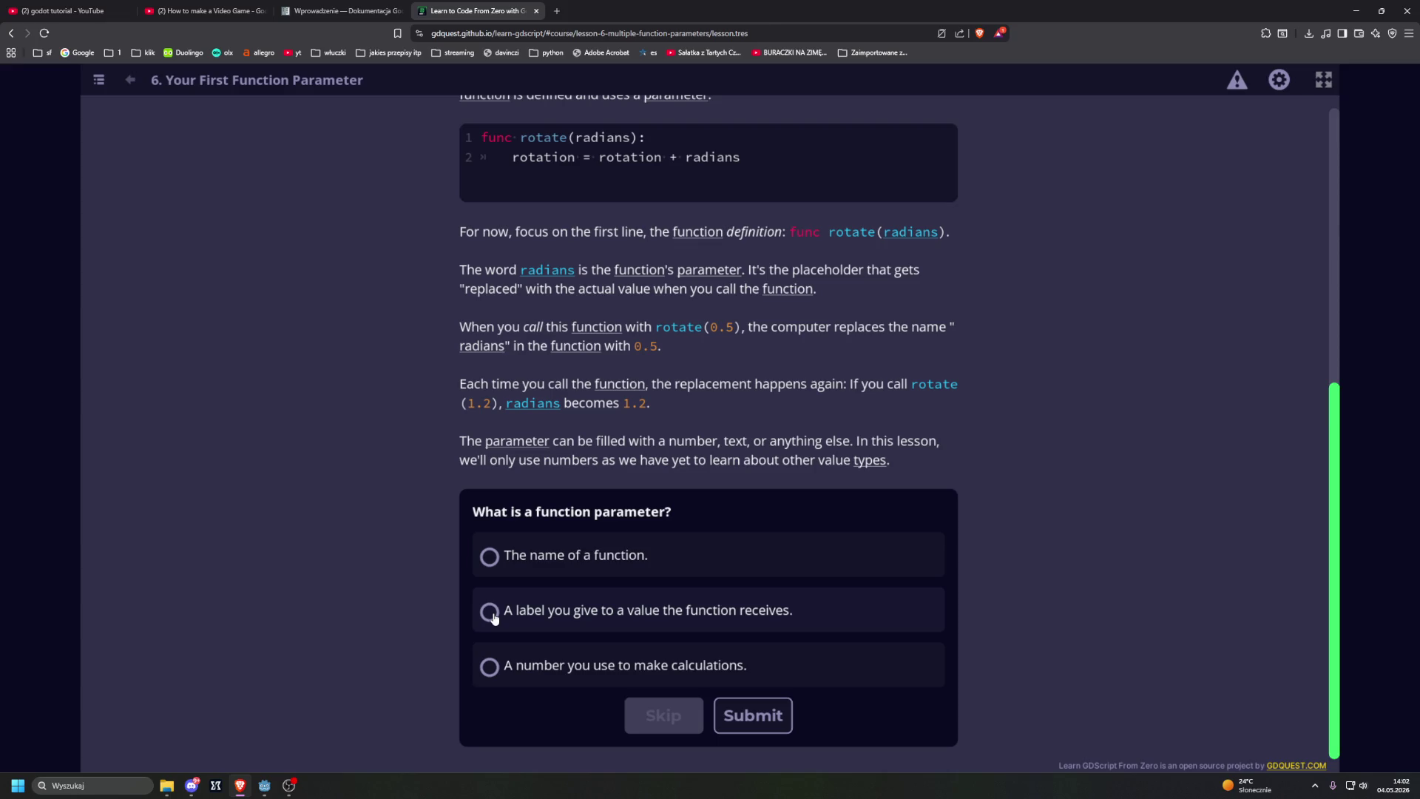
{"action": "left_click", "coordinate": [491, 614]}
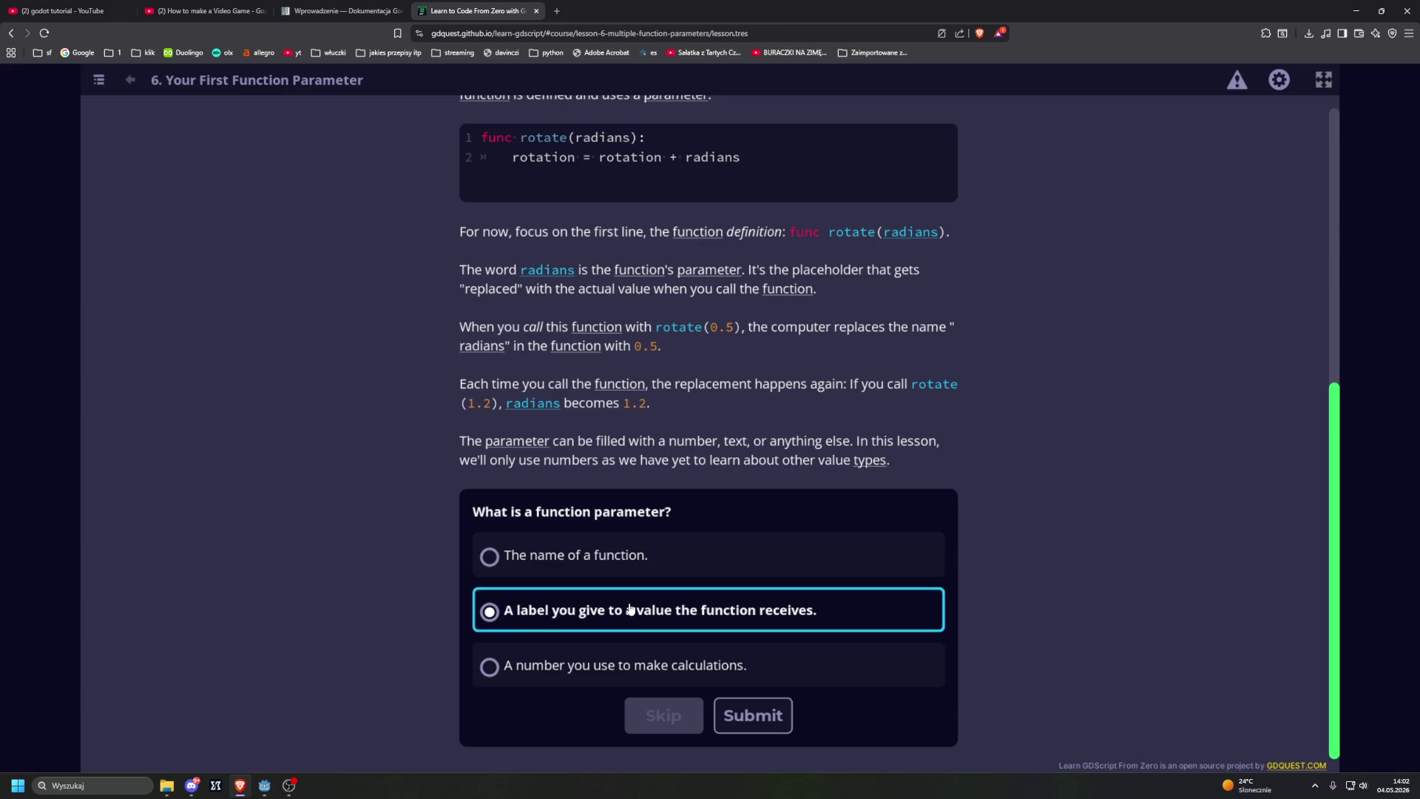
{"action": "left_click", "coordinate": [753, 716]}
{"action": "scroll", "coordinate": [407, 610], "scroll_direction": "down", "scroll_amount": 6}
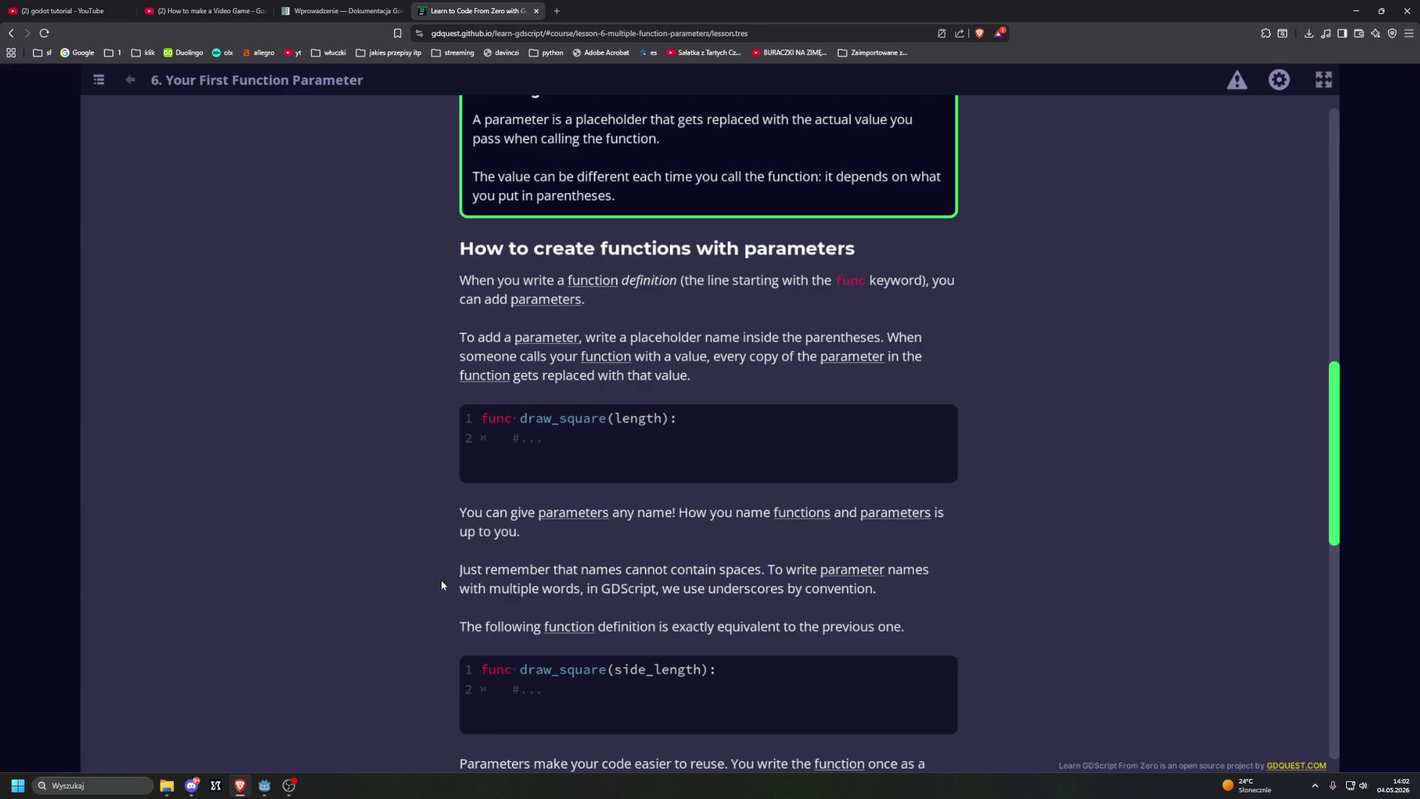
{"action": "scroll", "coordinate": [441, 579], "scroll_direction": "down", "scroll_amount": 6}
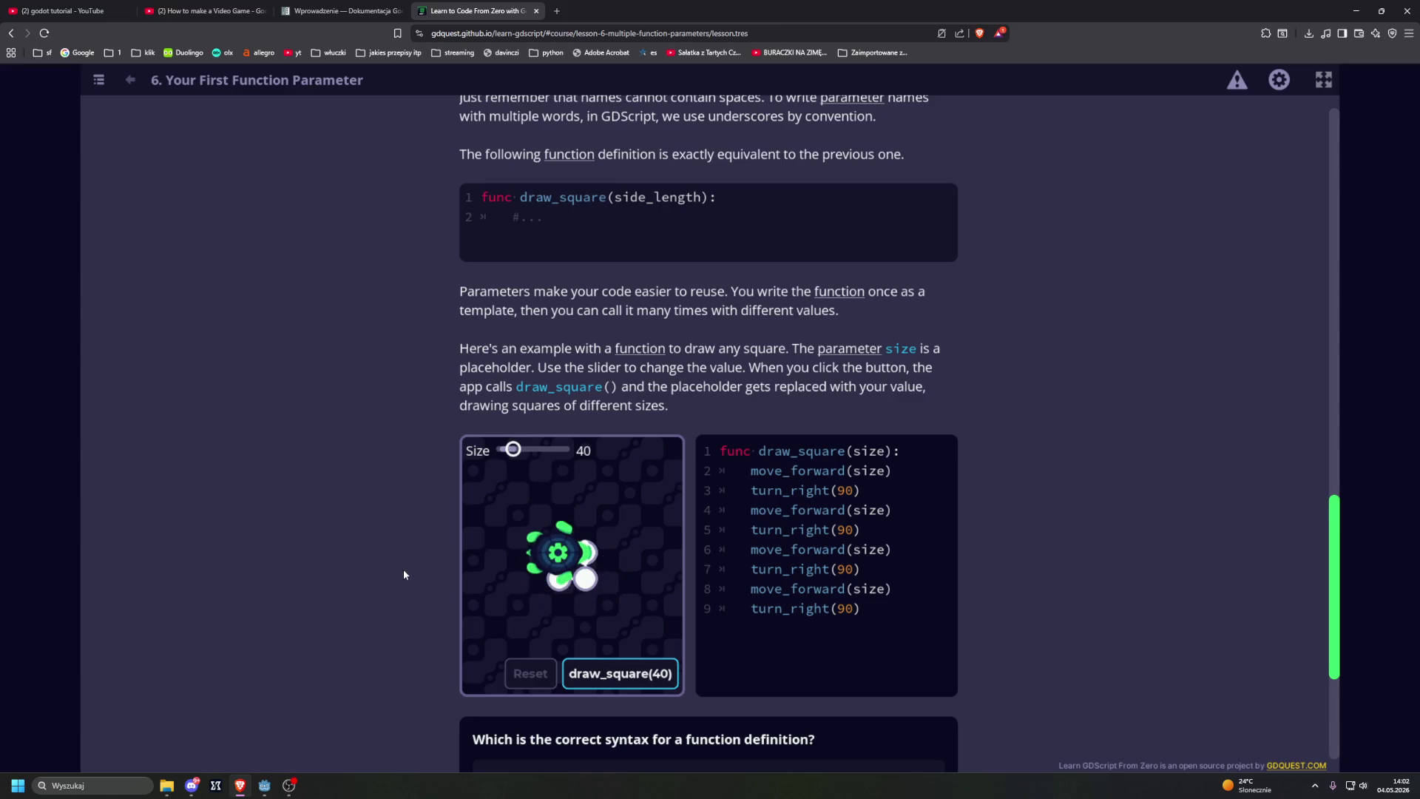
{"action": "scroll", "coordinate": [407, 572], "scroll_direction": "down", "scroll_amount": 4}
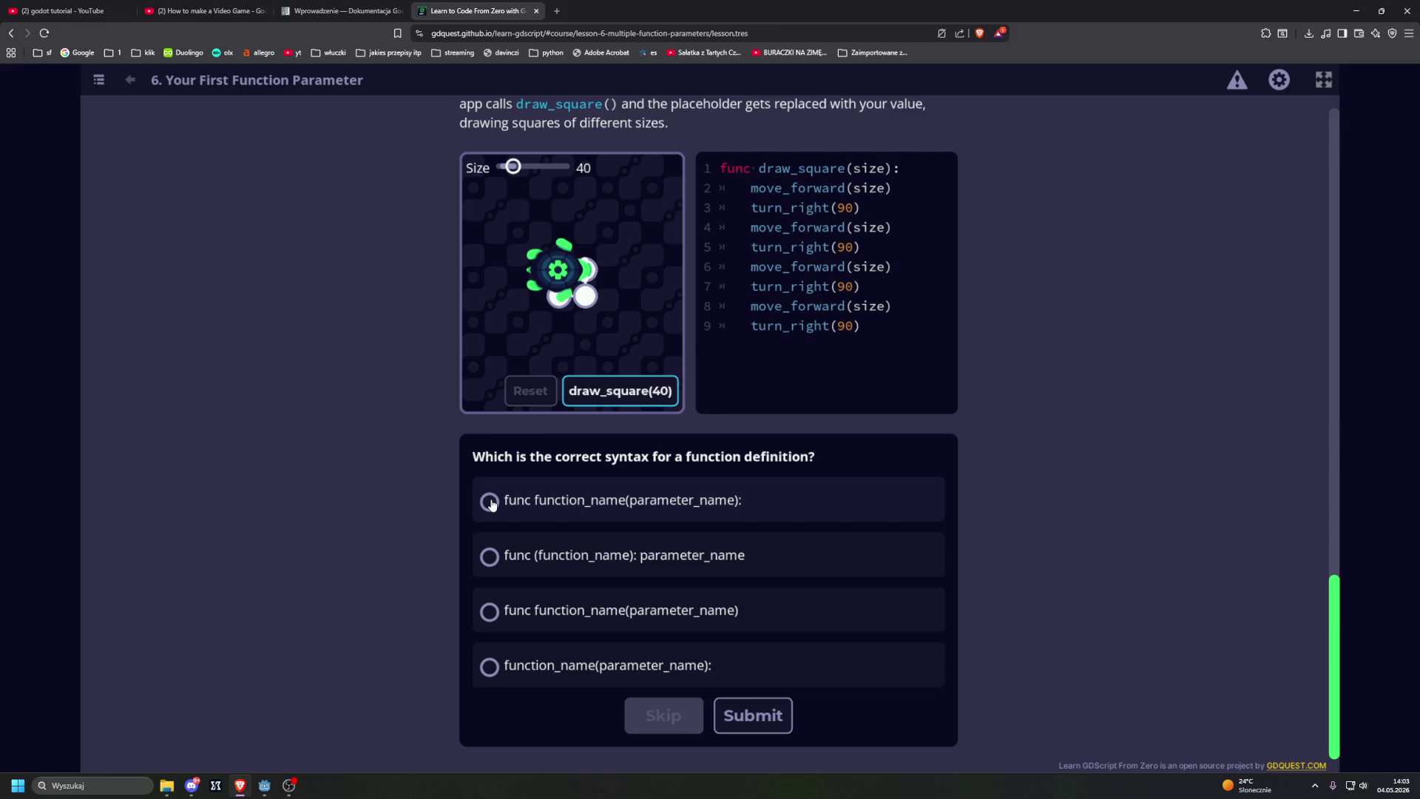
{"action": "left_click", "coordinate": [490, 501]}
{"action": "left_click", "coordinate": [753, 715]}
Step: Expand the naming tip and answer Optional to the next quiz
{"action": "scroll", "coordinate": [357, 522], "scroll_direction": "down", "scroll_amount": 7}
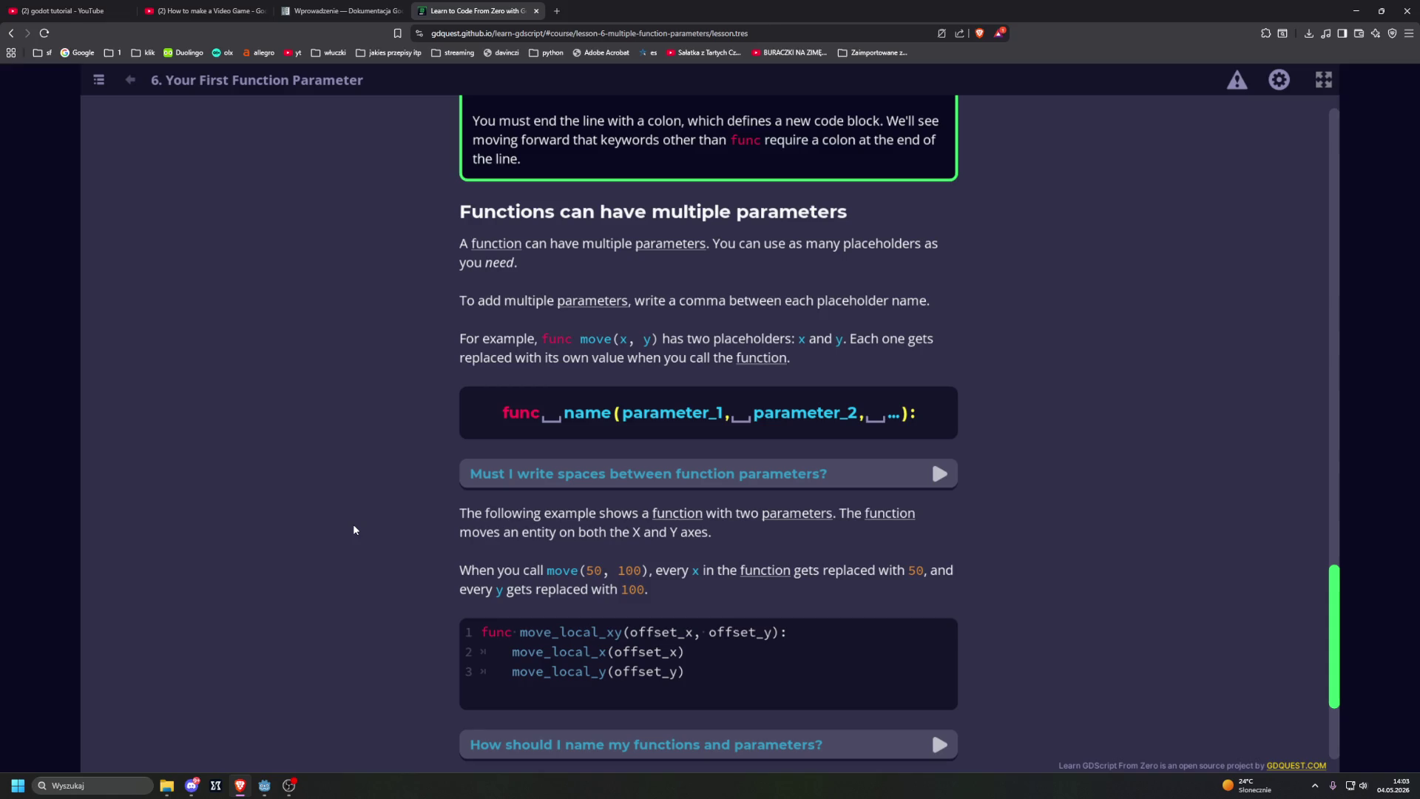
{"action": "scroll", "coordinate": [354, 529], "scroll_direction": "down", "scroll_amount": 2}
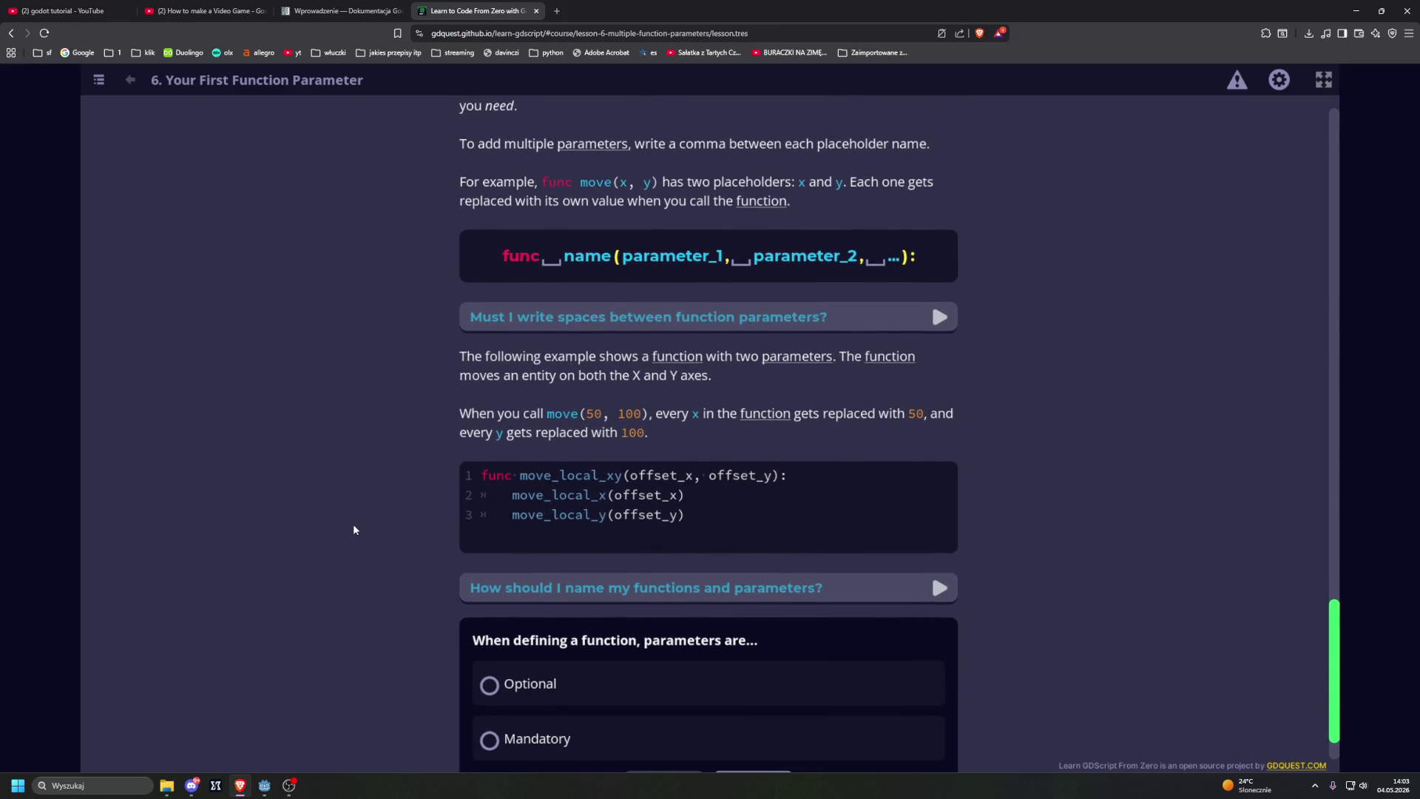
{"action": "scroll", "coordinate": [353, 530], "scroll_direction": "down", "scroll_amount": 1}
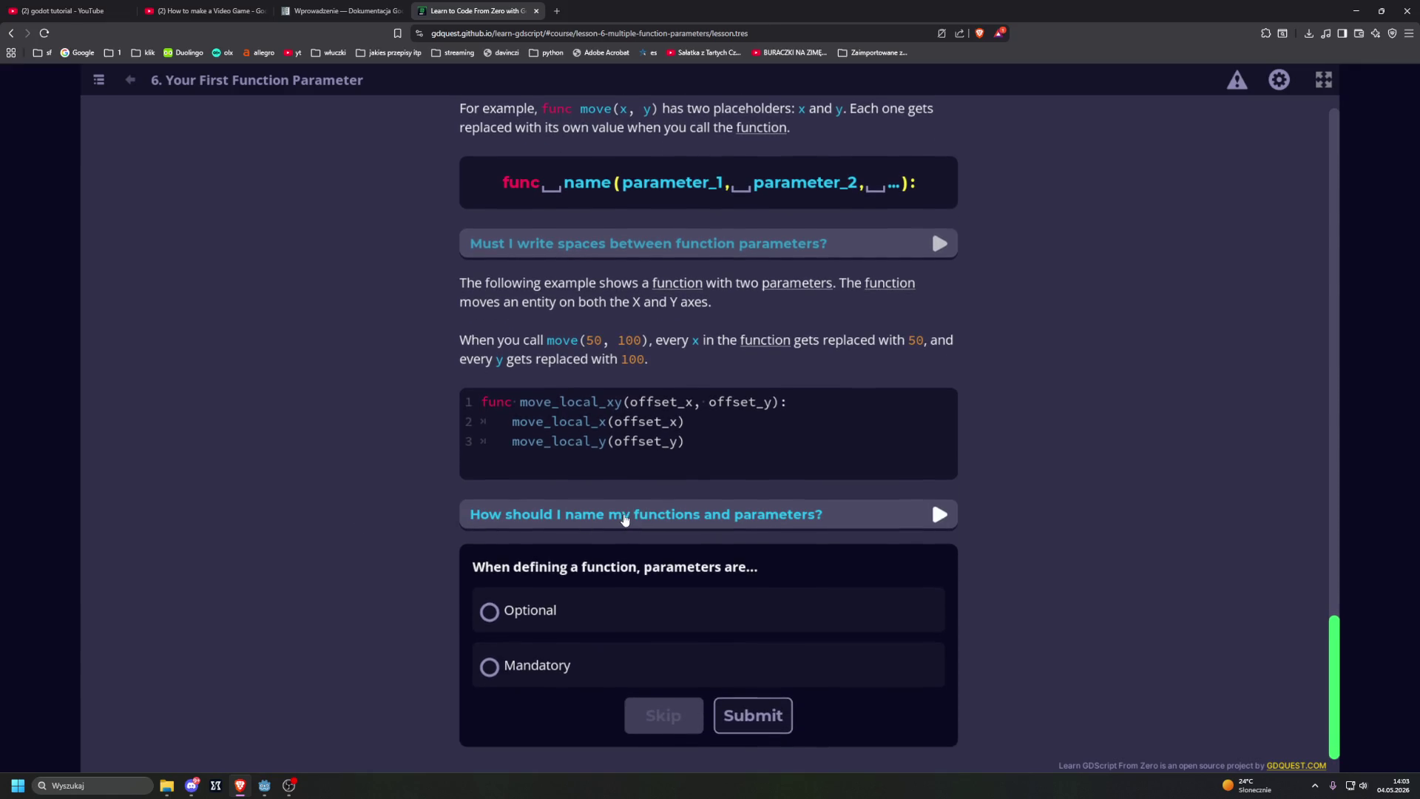
{"action": "left_click", "coordinate": [625, 518]}
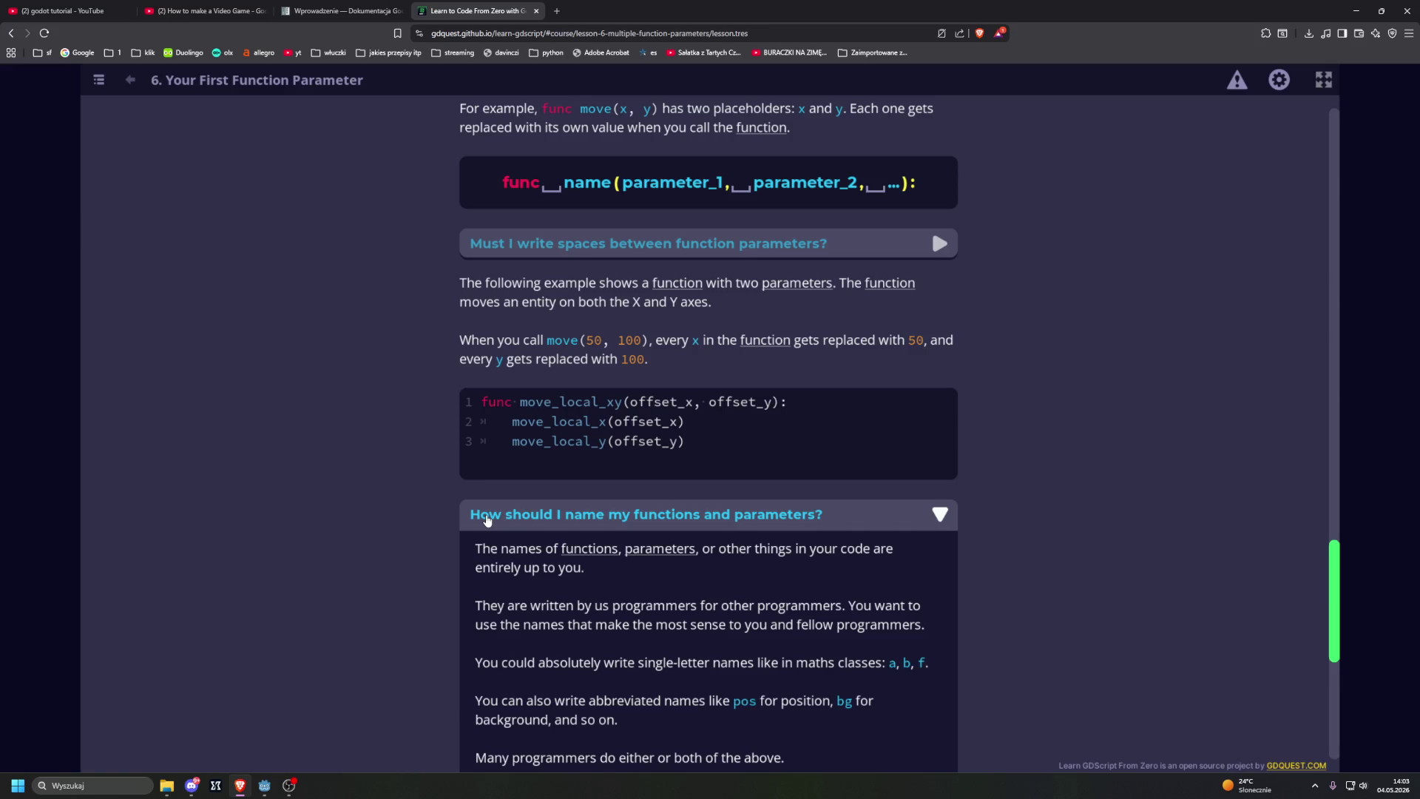
{"action": "scroll", "coordinate": [365, 517], "scroll_direction": "down", "scroll_amount": 5}
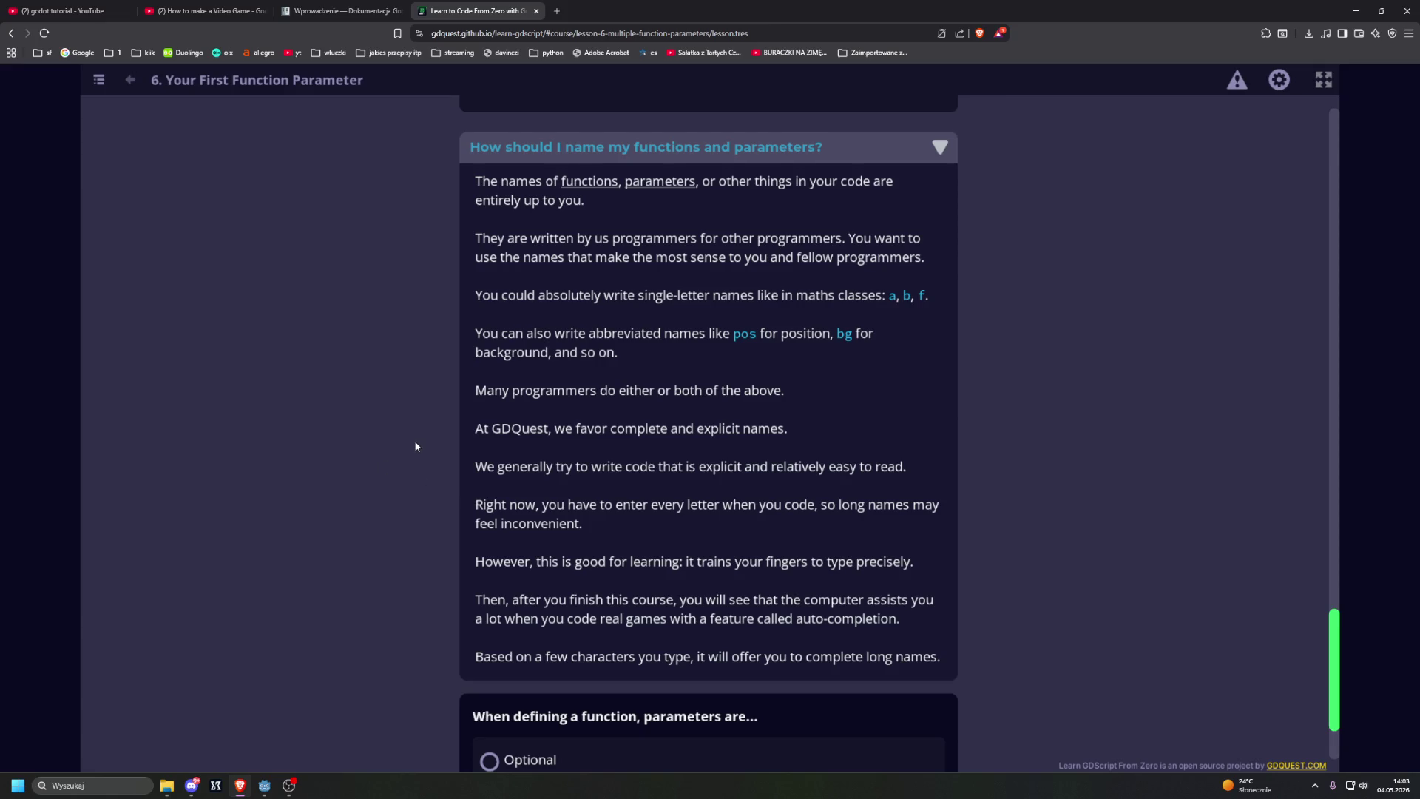
{"action": "scroll", "coordinate": [415, 446], "scroll_direction": "down", "scroll_amount": 2}
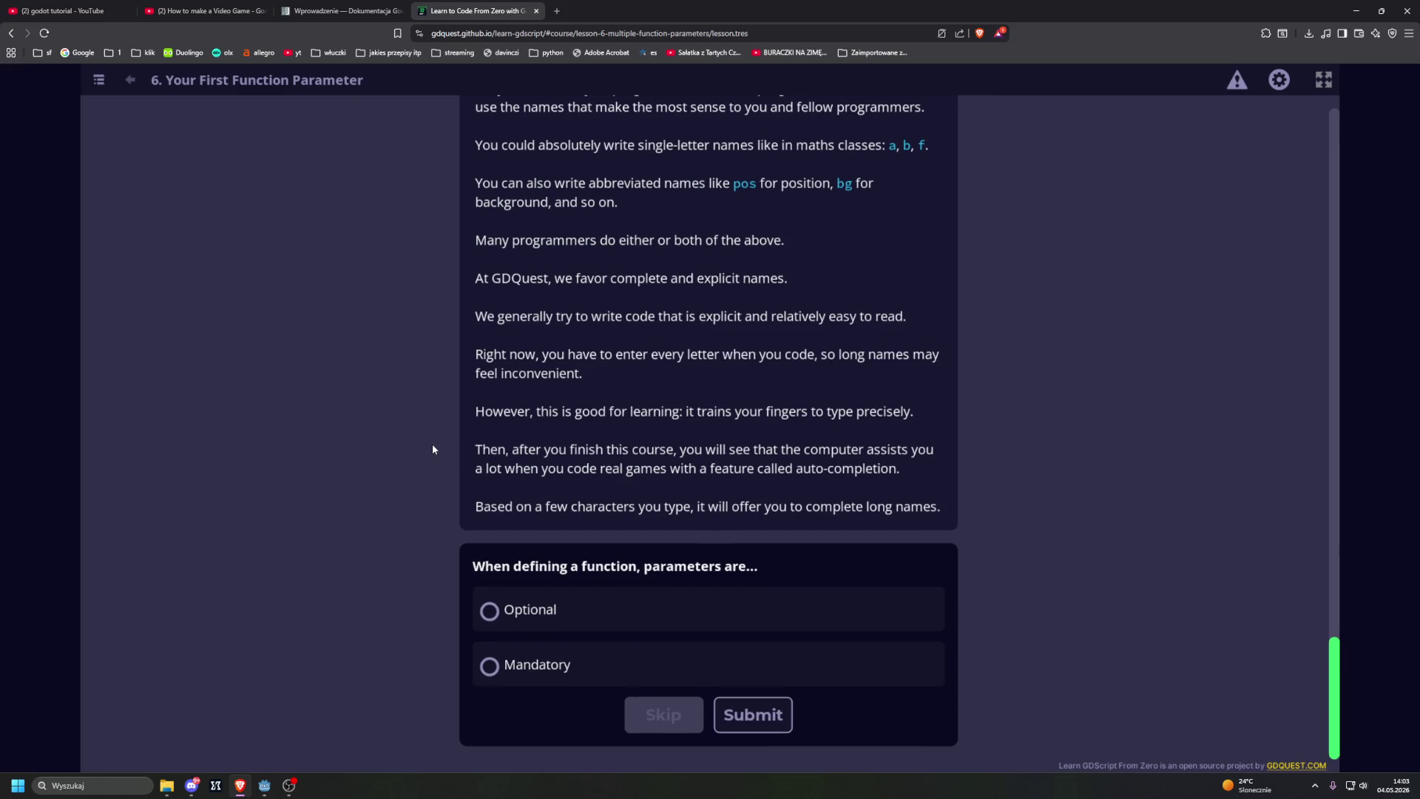
{"action": "left_click", "coordinate": [490, 610]}
{"action": "left_click", "coordinate": [753, 714]}
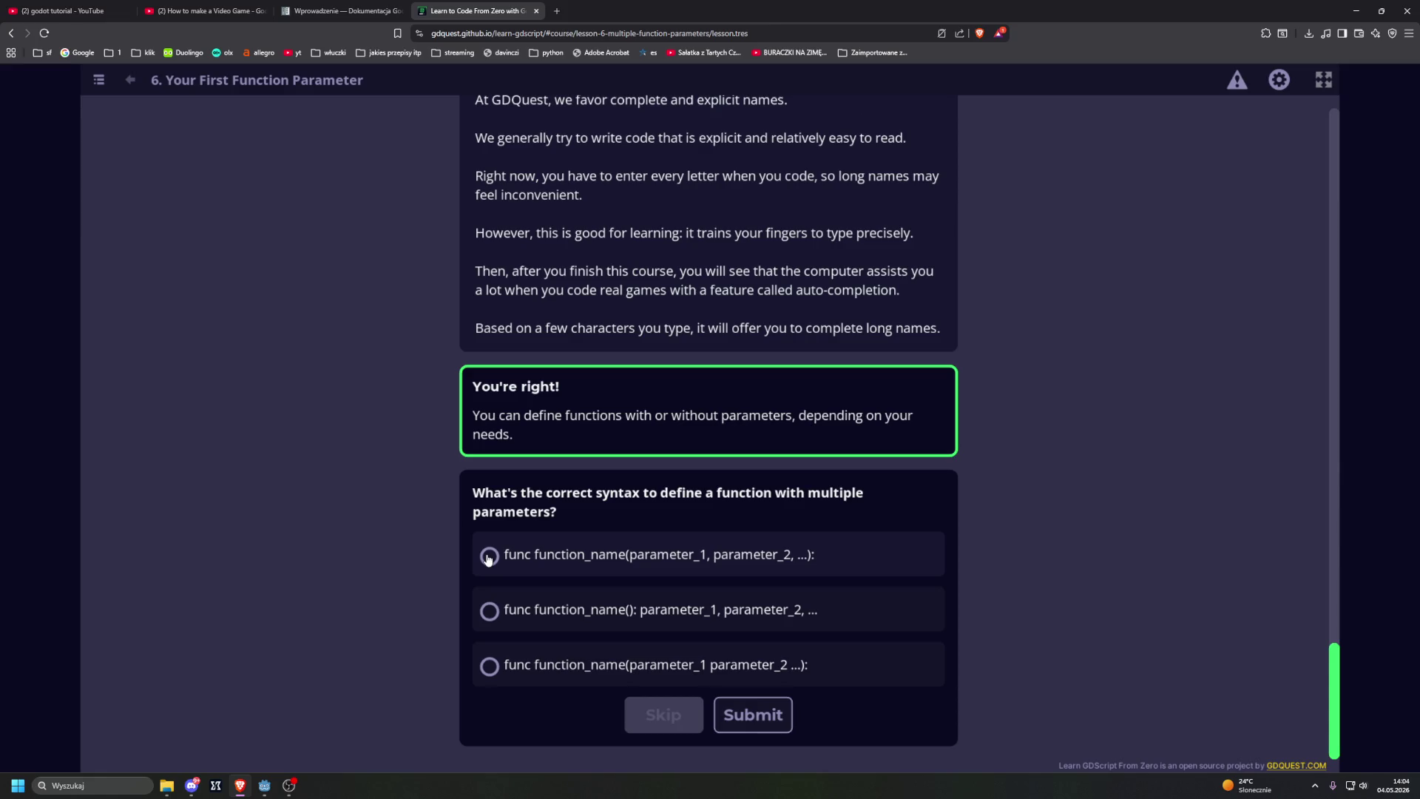
Step: Choose the comma-separated multiple-parameter syntax, then open Drawing Corners Of Different Sizes
{"action": "left_click", "coordinate": [487, 556]}
{"action": "key", "text": "Return"}
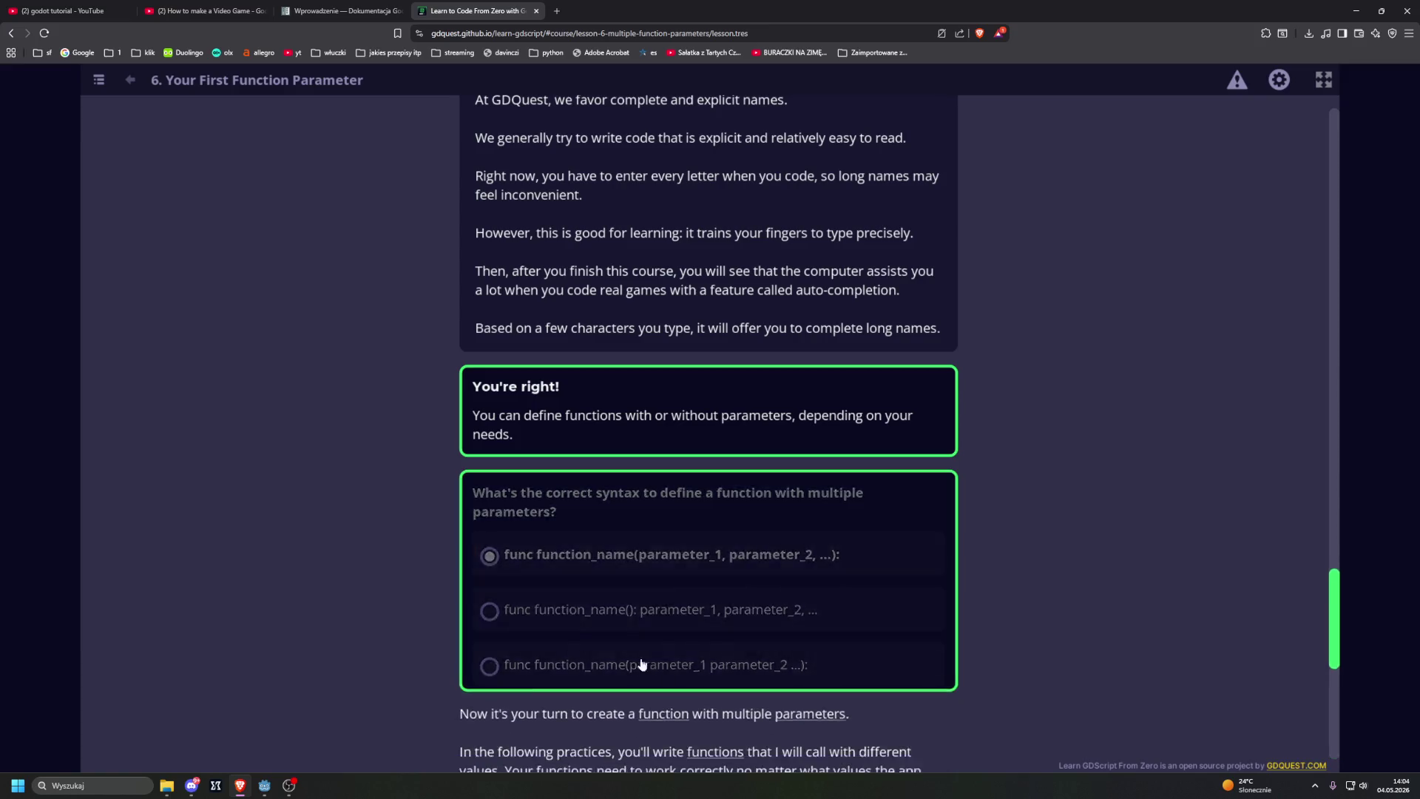
{"action": "scroll", "coordinate": [496, 585], "scroll_direction": "down", "scroll_amount": 2}
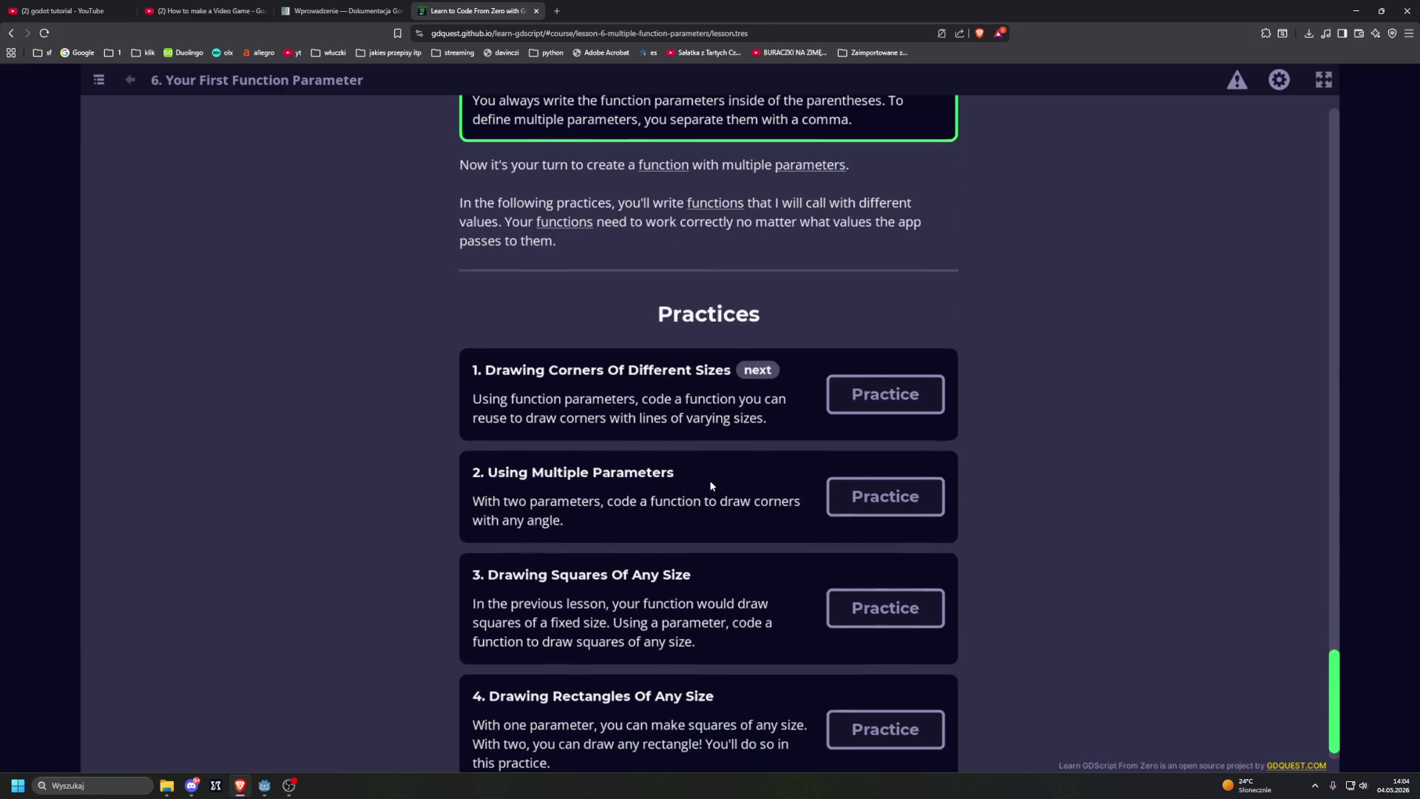
{"action": "left_click", "coordinate": [884, 393]}
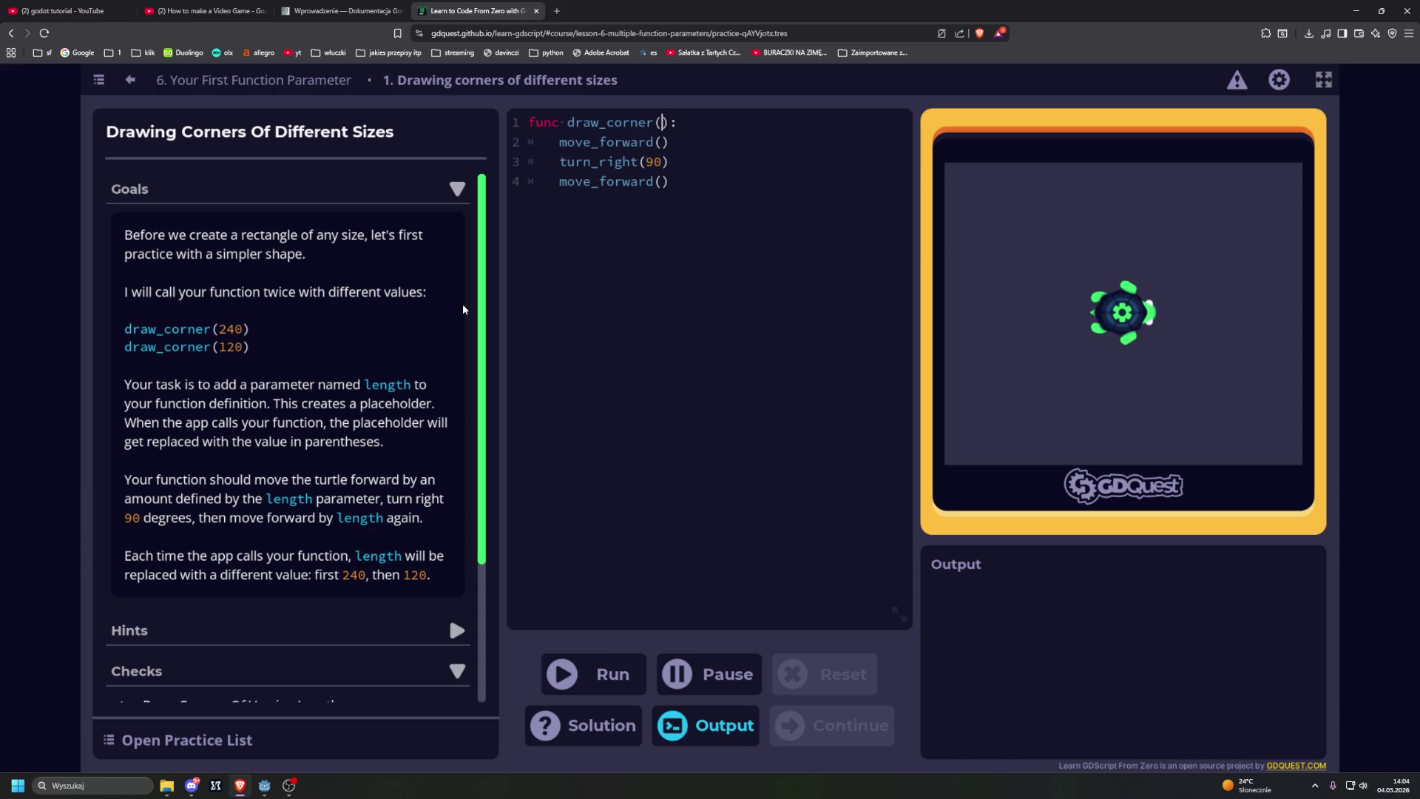
Step: Give draw_corner() a length parameter and pass length to both move_forward() calls
{"action": "type", "text": "length"}
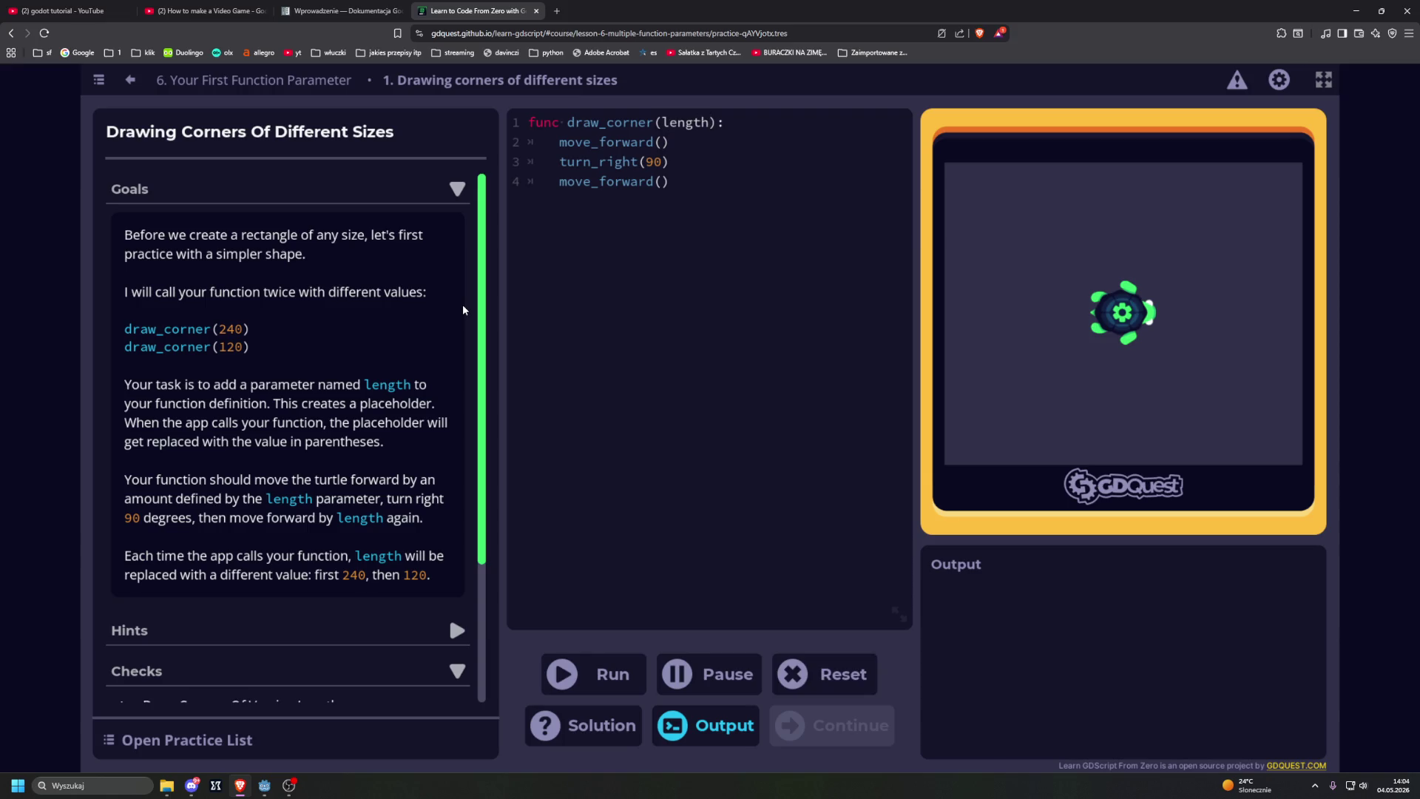
{"action": "type", "text": "length"}
{"action": "key", "text": "ctrl+shift+Right"}
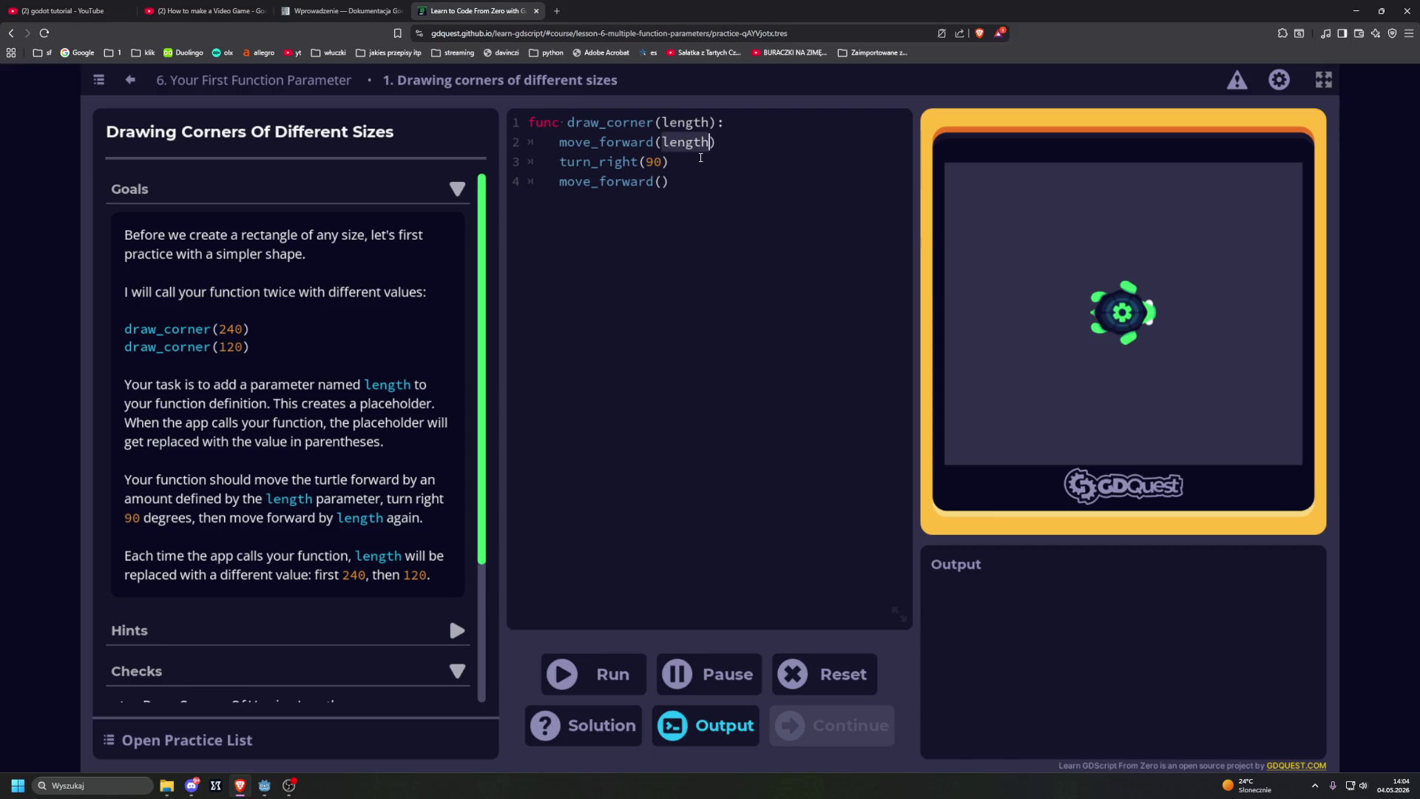
{"action": "key", "text": "Down"}
{"action": "key", "text": "Down"}
{"action": "key", "text": "Left"}
{"action": "type", "text": "draw_square()"}
{"action": "key", "text": "ctrl+z"}
{"action": "double_click", "coordinate": [683, 122]}
{"action": "key", "text": "ctrl+c"}
{"action": "key", "text": "Down"}
{"action": "key", "text": "Down"}
{"action": "key", "text": "Down"}
{"action": "key", "text": "Left"}
{"action": "key", "text": "ctrl+v"}
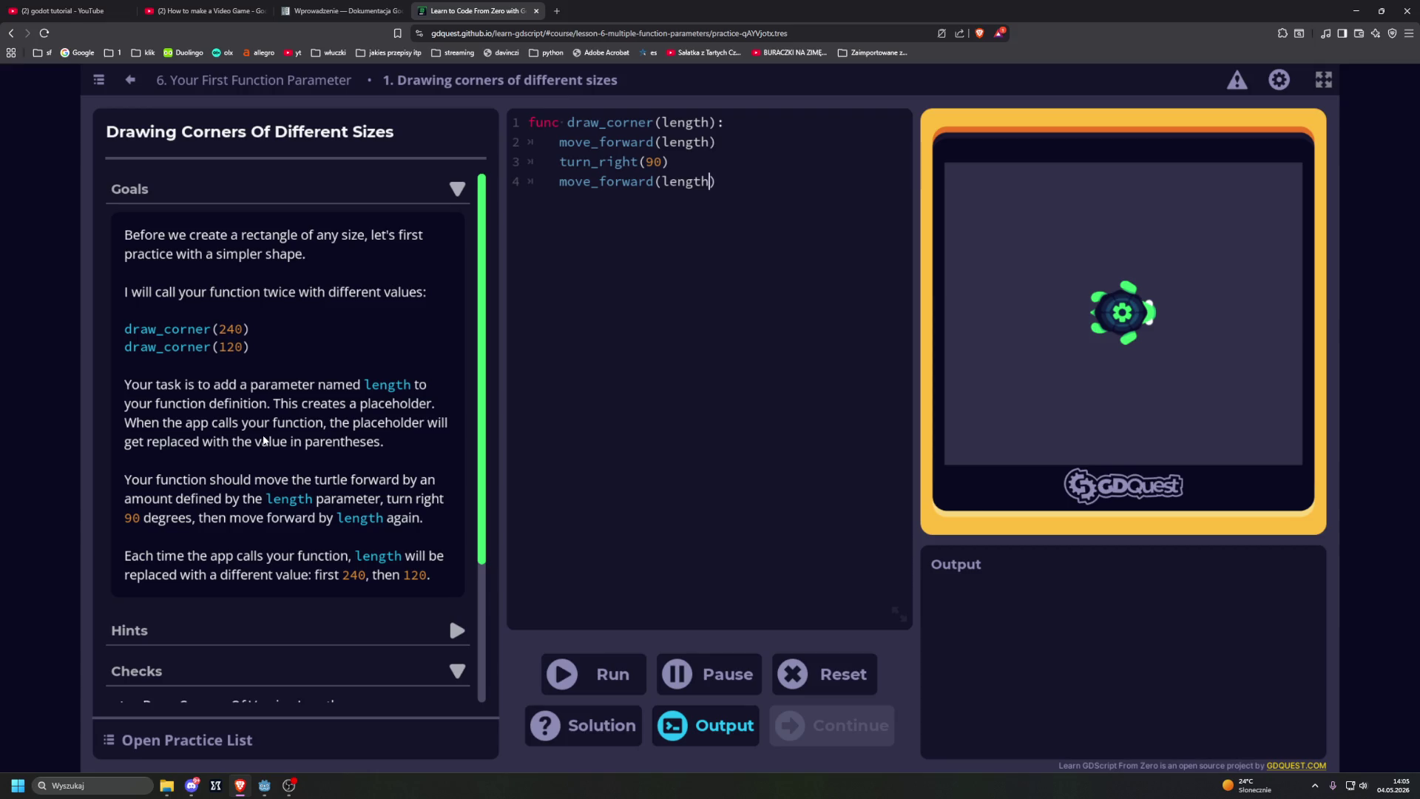
Step: Run the corner code and continue to the Using Multiple Parameters practice
{"action": "scroll", "coordinate": [390, 517], "scroll_direction": "down", "scroll_amount": 1}
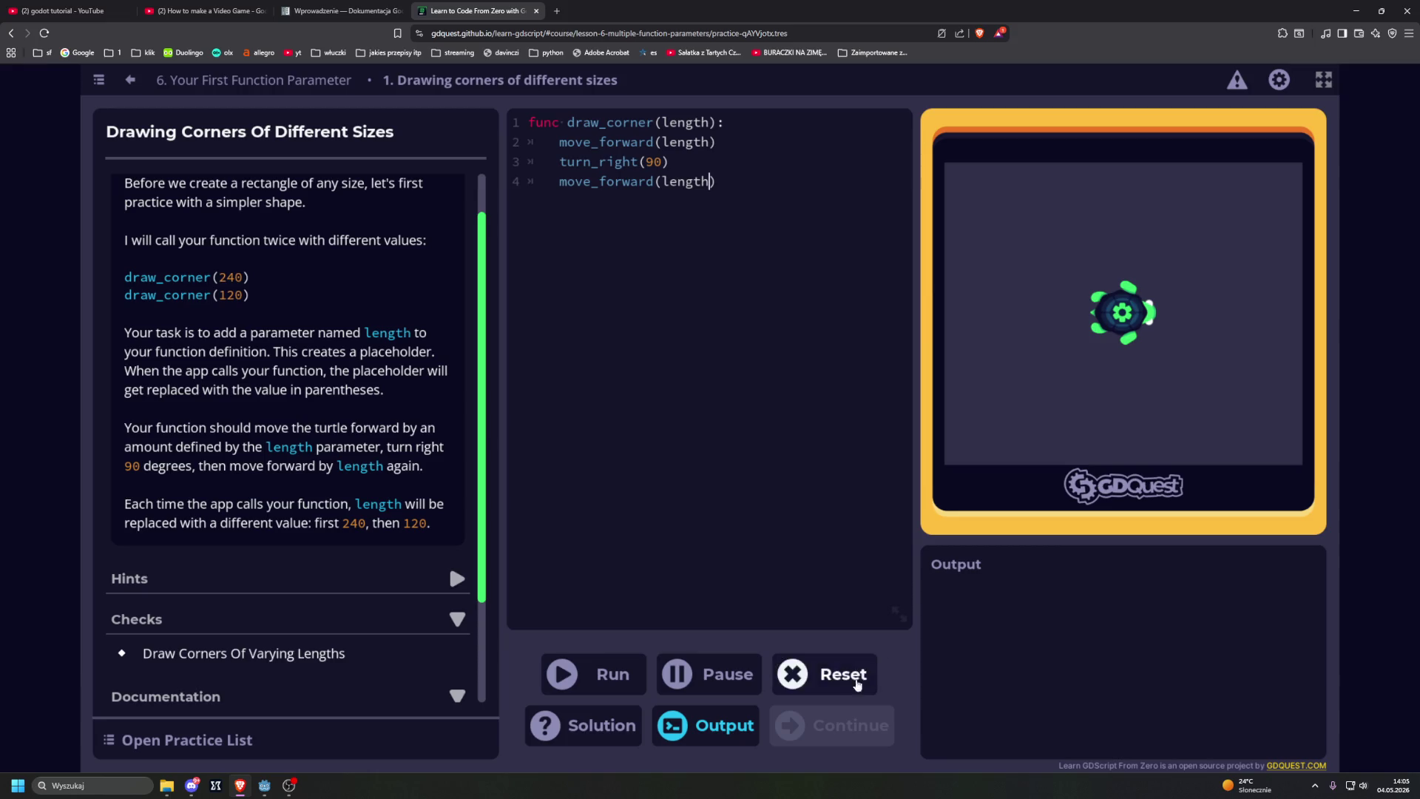
{"action": "left_click", "coordinate": [619, 681]}
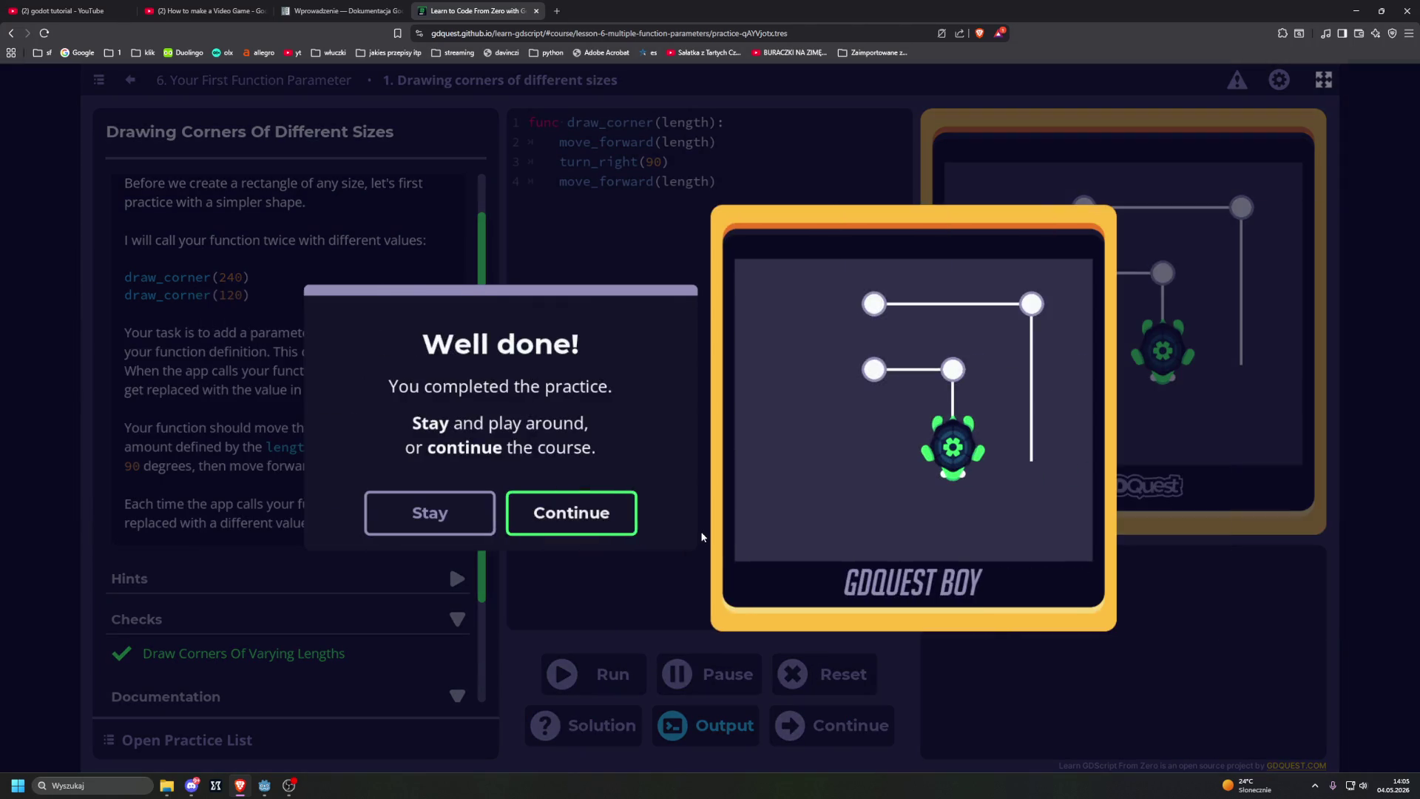
{"action": "left_click", "coordinate": [558, 513]}
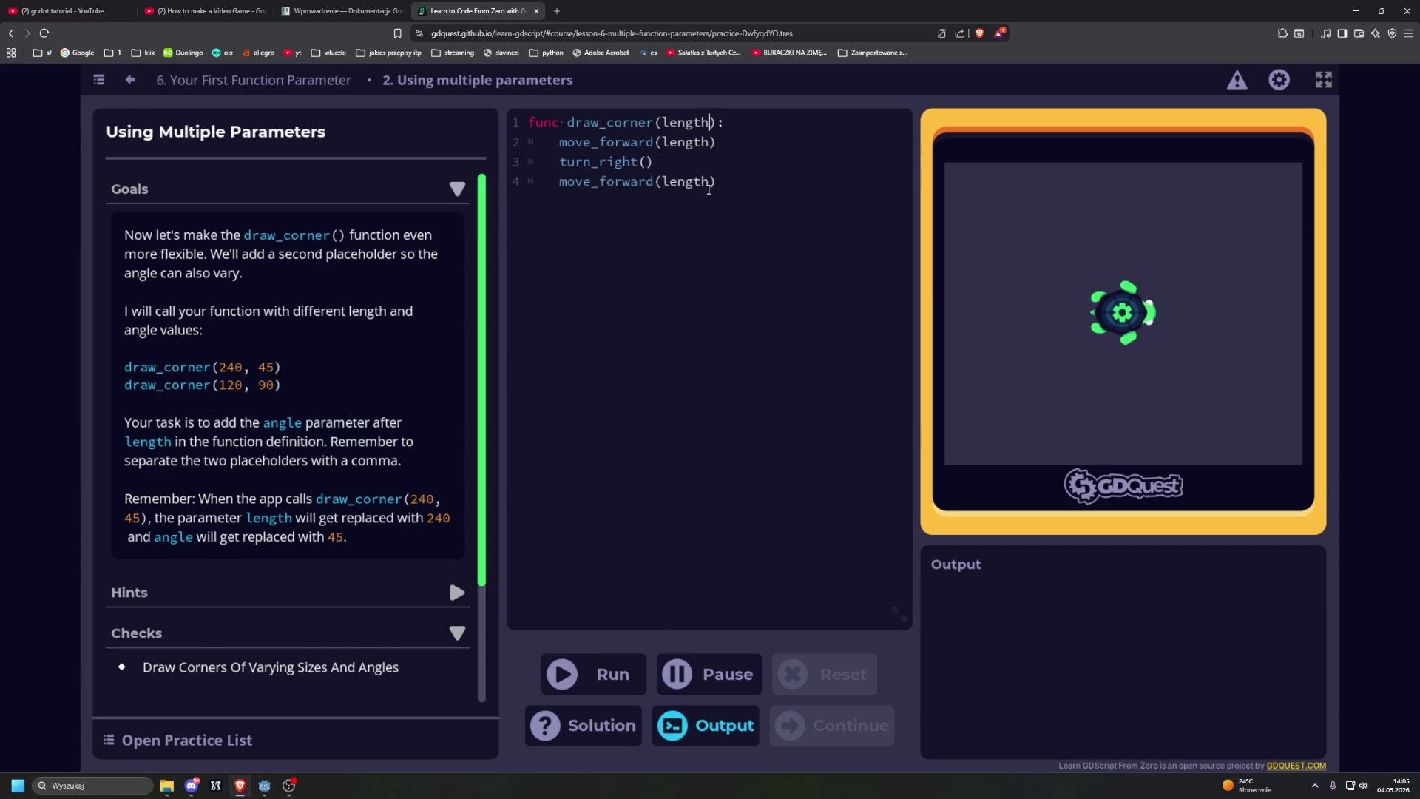
Step: Make it draw_corner(length, angle) with turn_right(angle), run it, and continue
{"action": "type", "text": ", angle"}
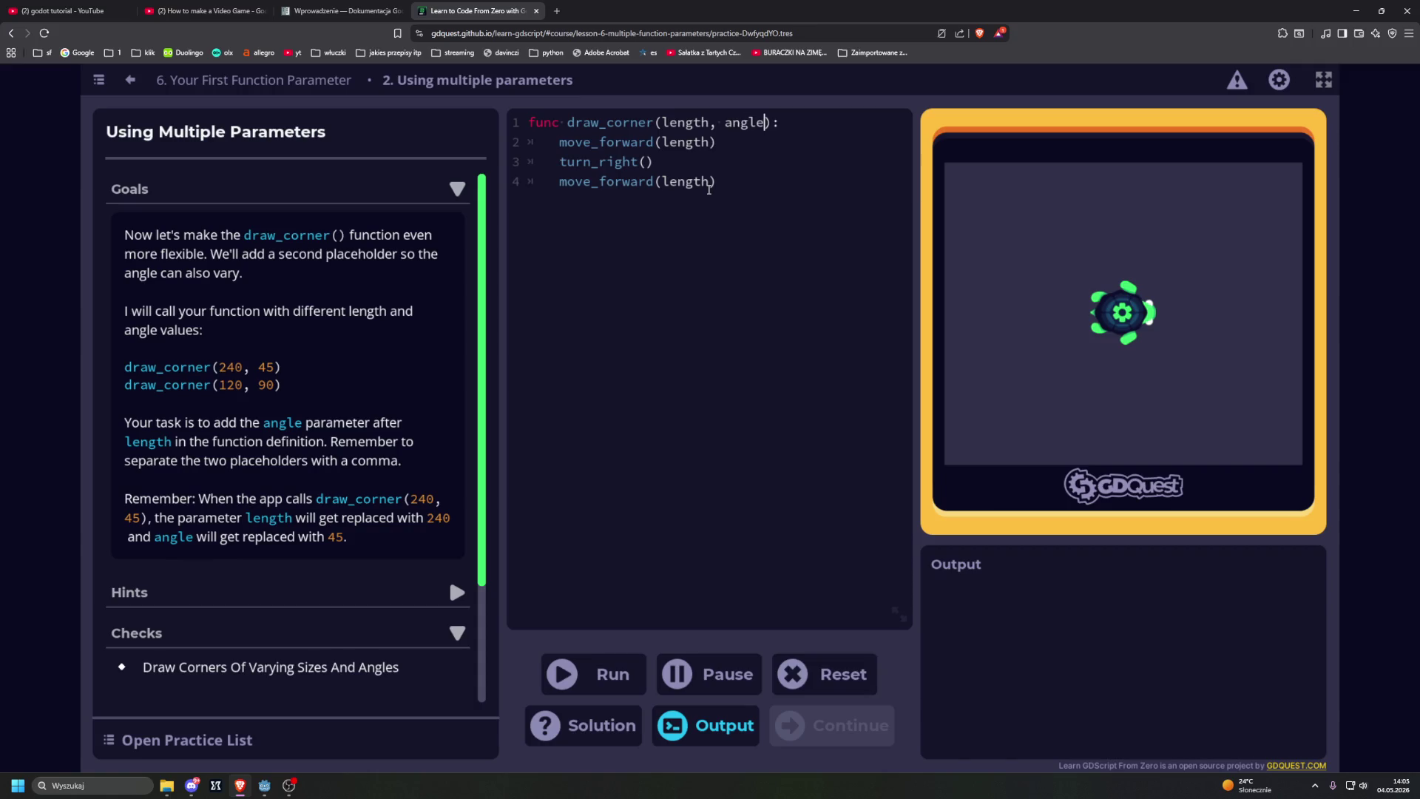
{"action": "key", "text": "ctrl+shift+Left"}
{"action": "left_click", "coordinate": [648, 161]}
{"action": "key", "text": "ctrl+v"}
{"action": "key", "text": "ctrl+Return"}
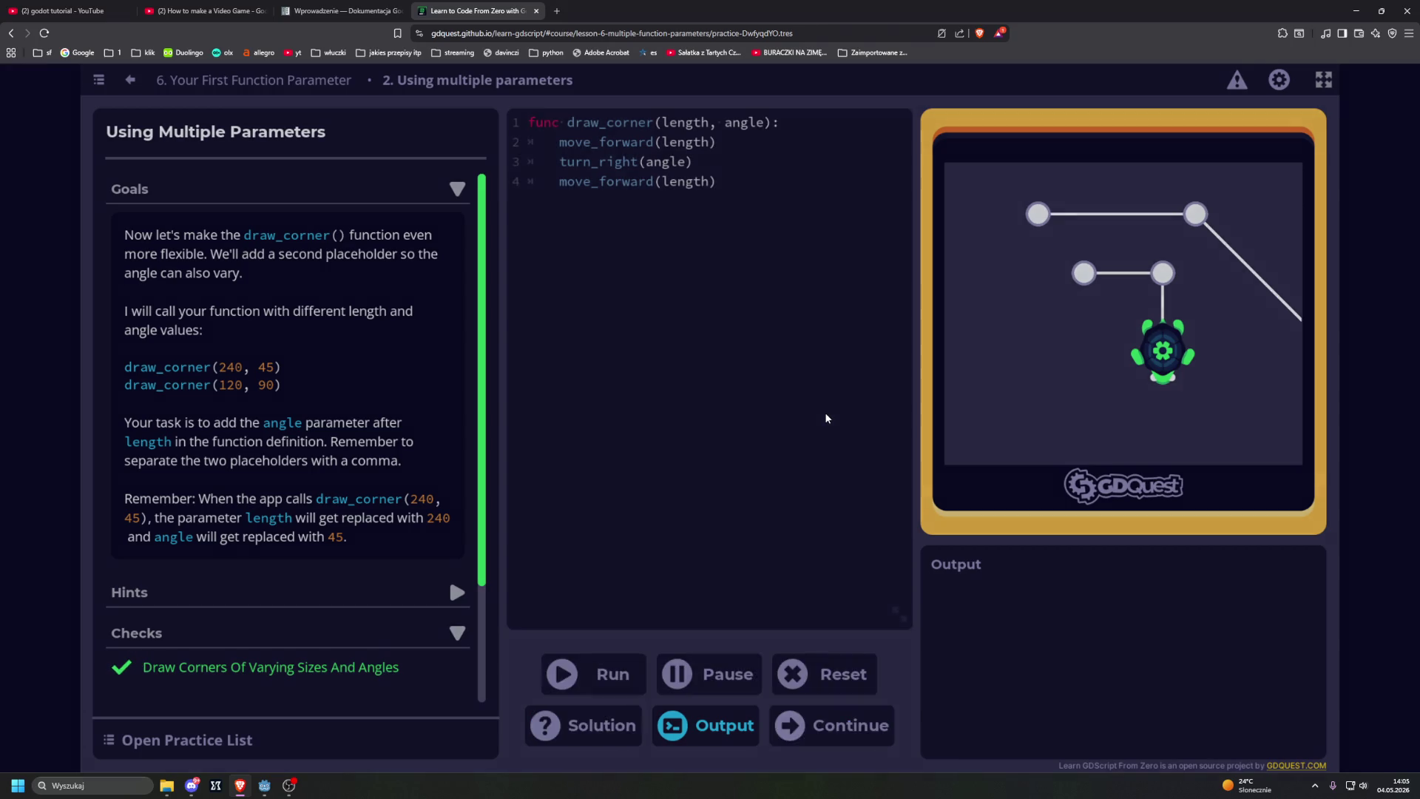
{"action": "left_click", "coordinate": [591, 511]}
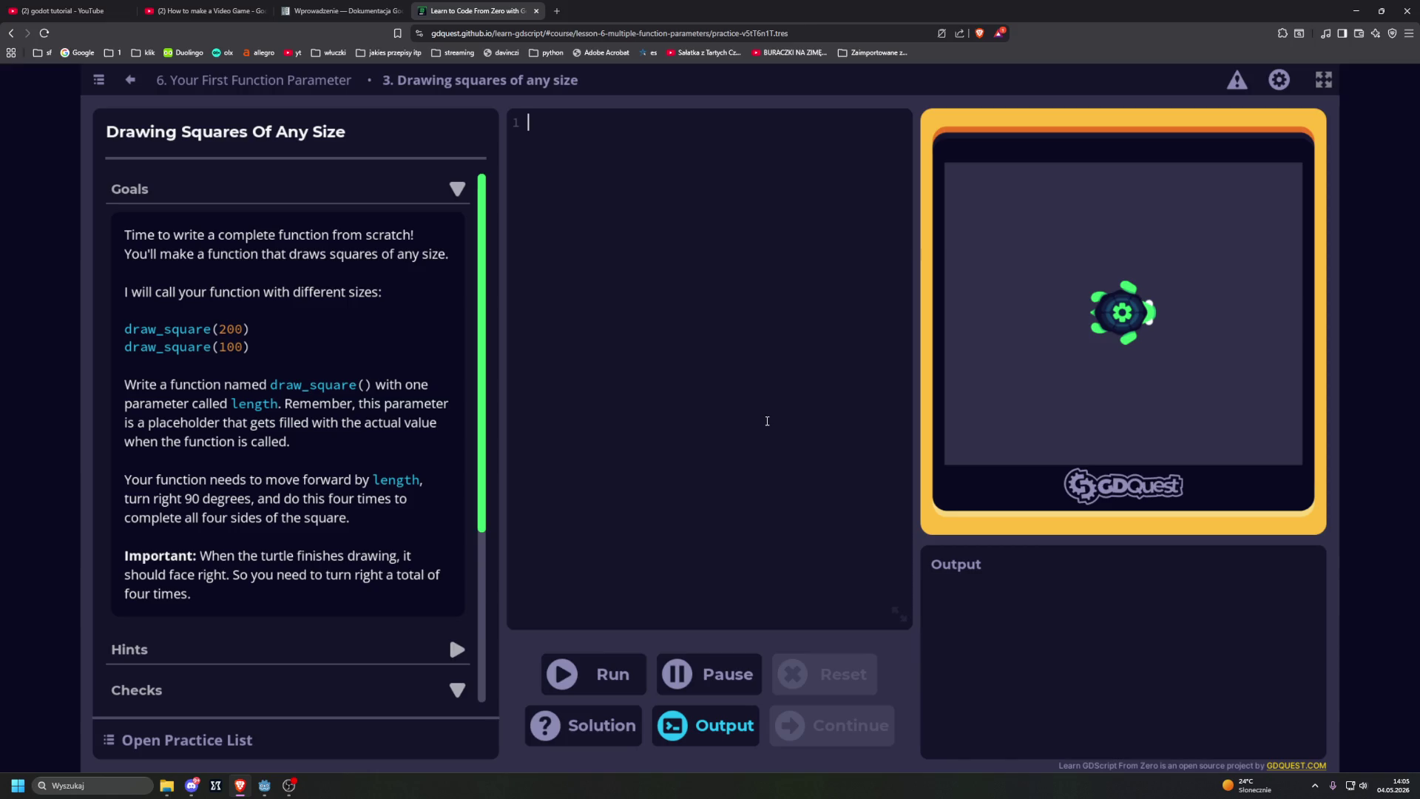
Step: Write the definition line func draw_square(length): and start its indented body
{"action": "type", "text": "func"}
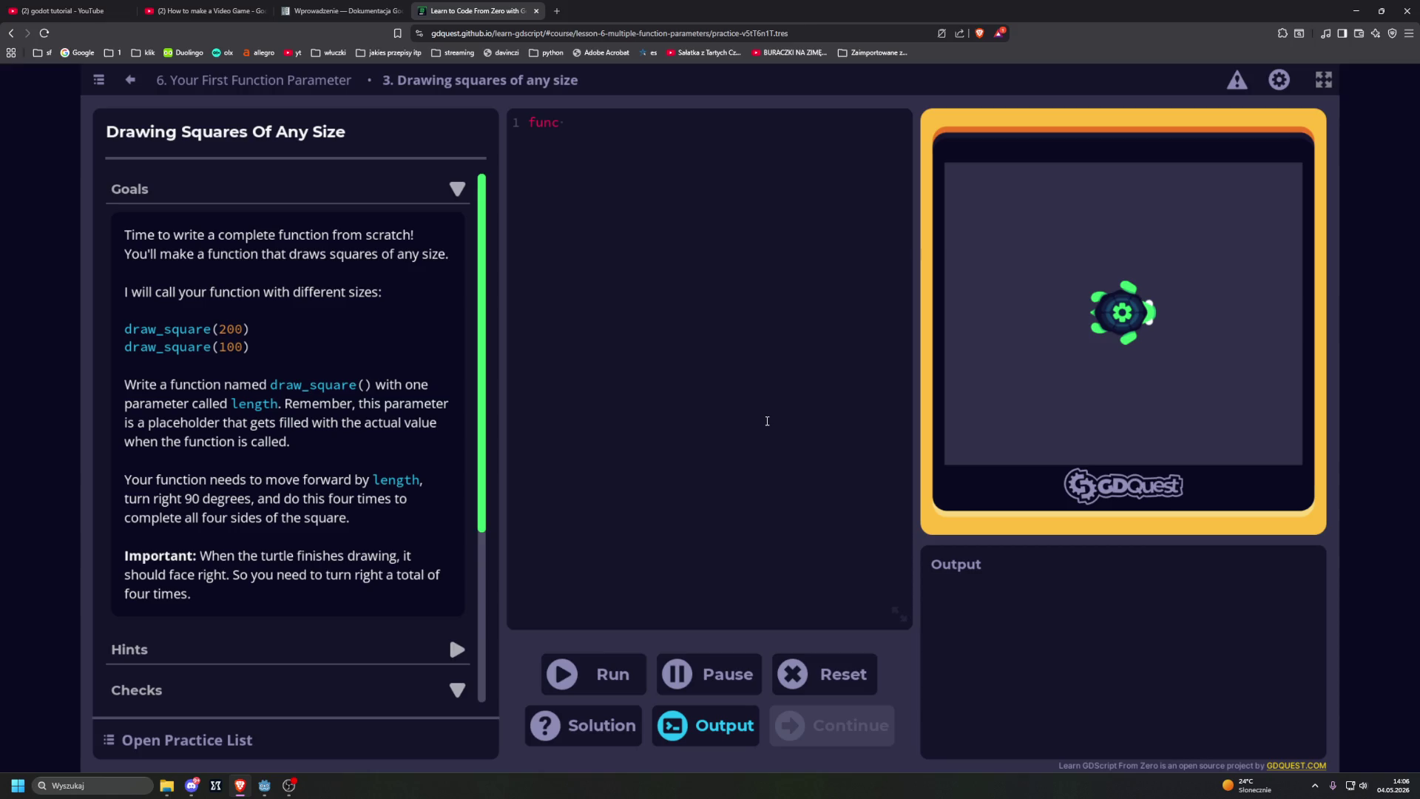
{"action": "type", "text": "draw_"}
{"action": "type", "text": "square"}
{"action": "type", "text": "("}
{"action": "double_click", "coordinate": [261, 405]}
{"action": "left_click", "coordinate": [664, 122]}
{"action": "key", "text": "ctrl+v"}
{"action": "left_click", "coordinate": [760, 121]}
{"action": "type", "text": ":"}
{"action": "key", "text": "Return"}
Step: Start line 2 with a forward-movement call, misspelled as go_forwath(
{"action": "scroll", "coordinate": [420, 441], "scroll_direction": "down", "scroll_amount": 1}
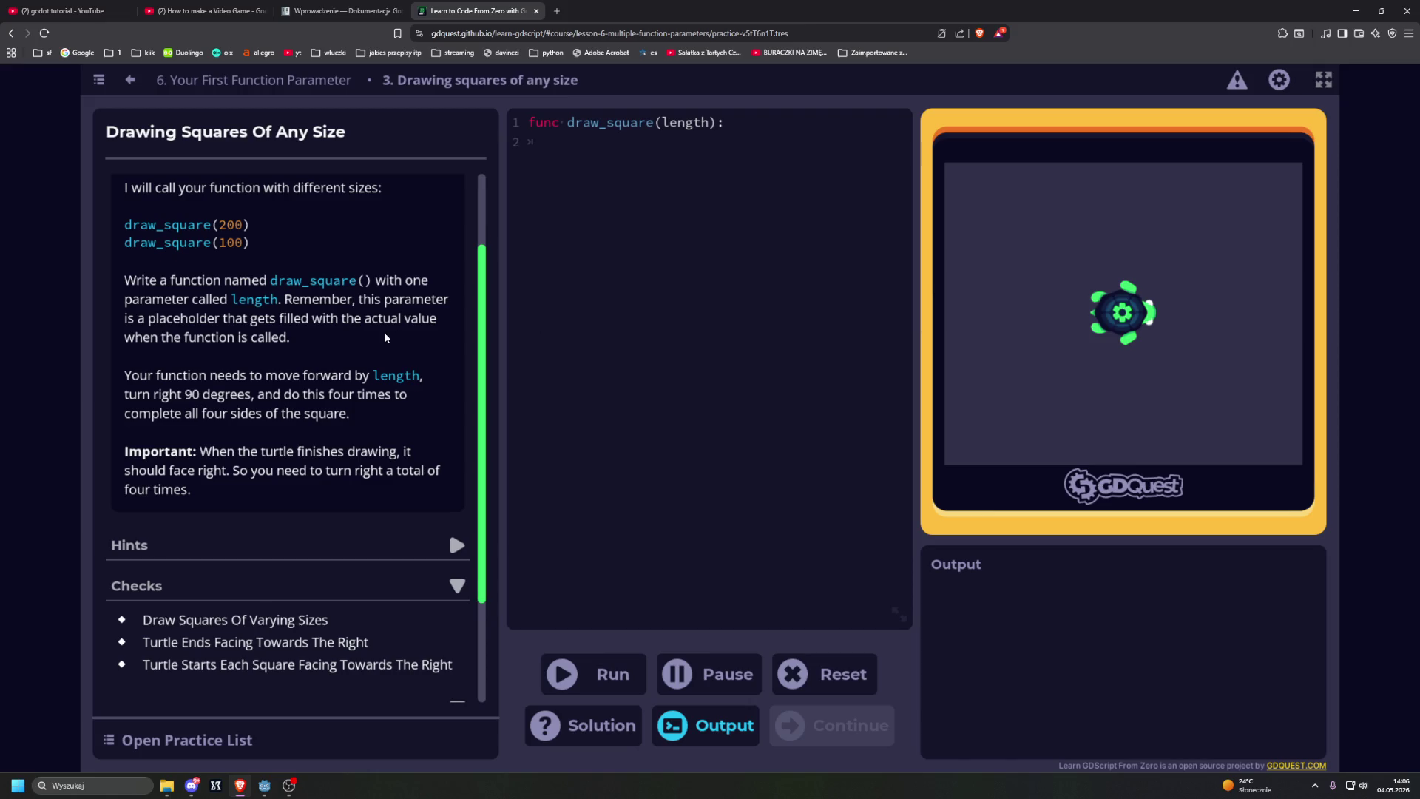
{"action": "scroll", "coordinate": [385, 334], "scroll_direction": "up", "scroll_amount": 1}
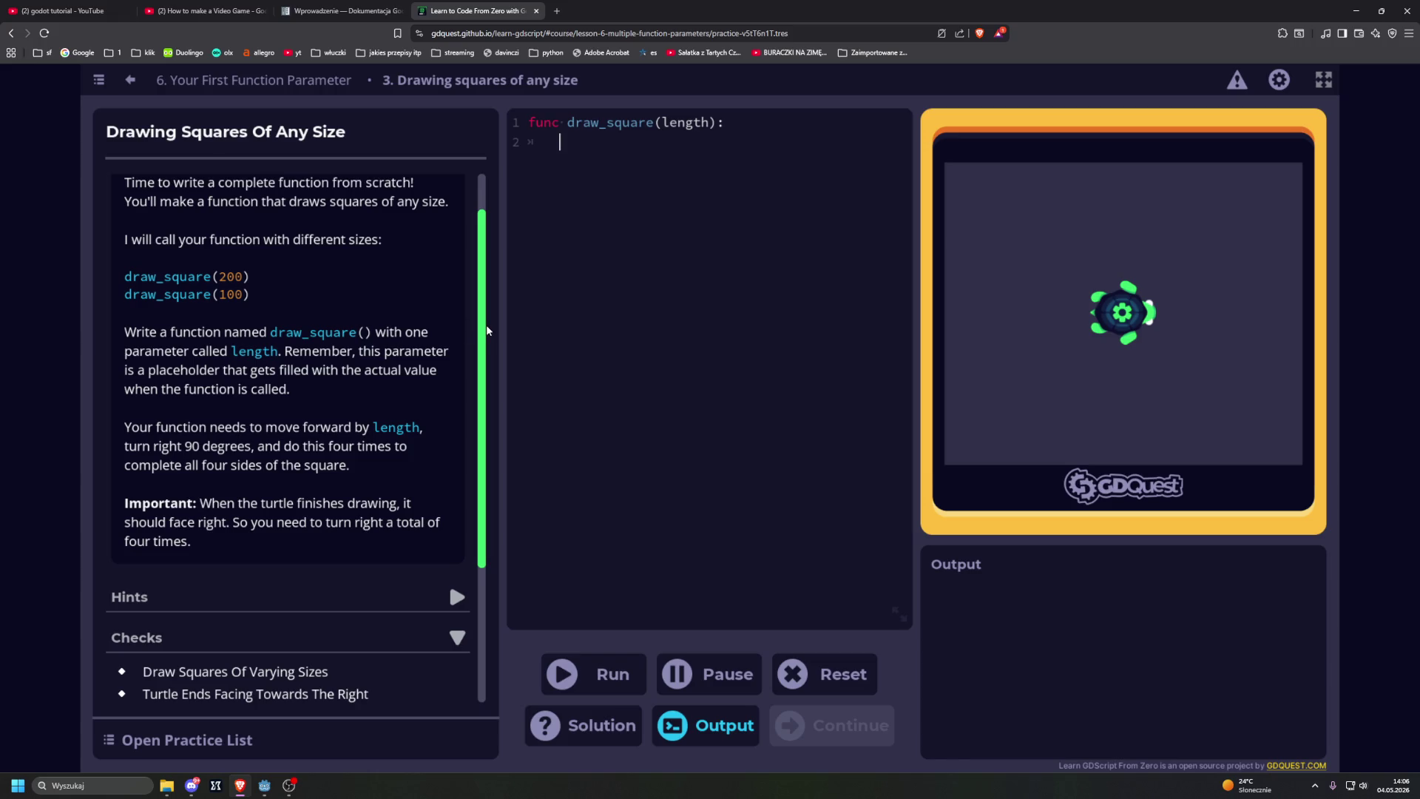
{"action": "scroll", "coordinate": [405, 331], "scroll_direction": "up", "scroll_amount": 1}
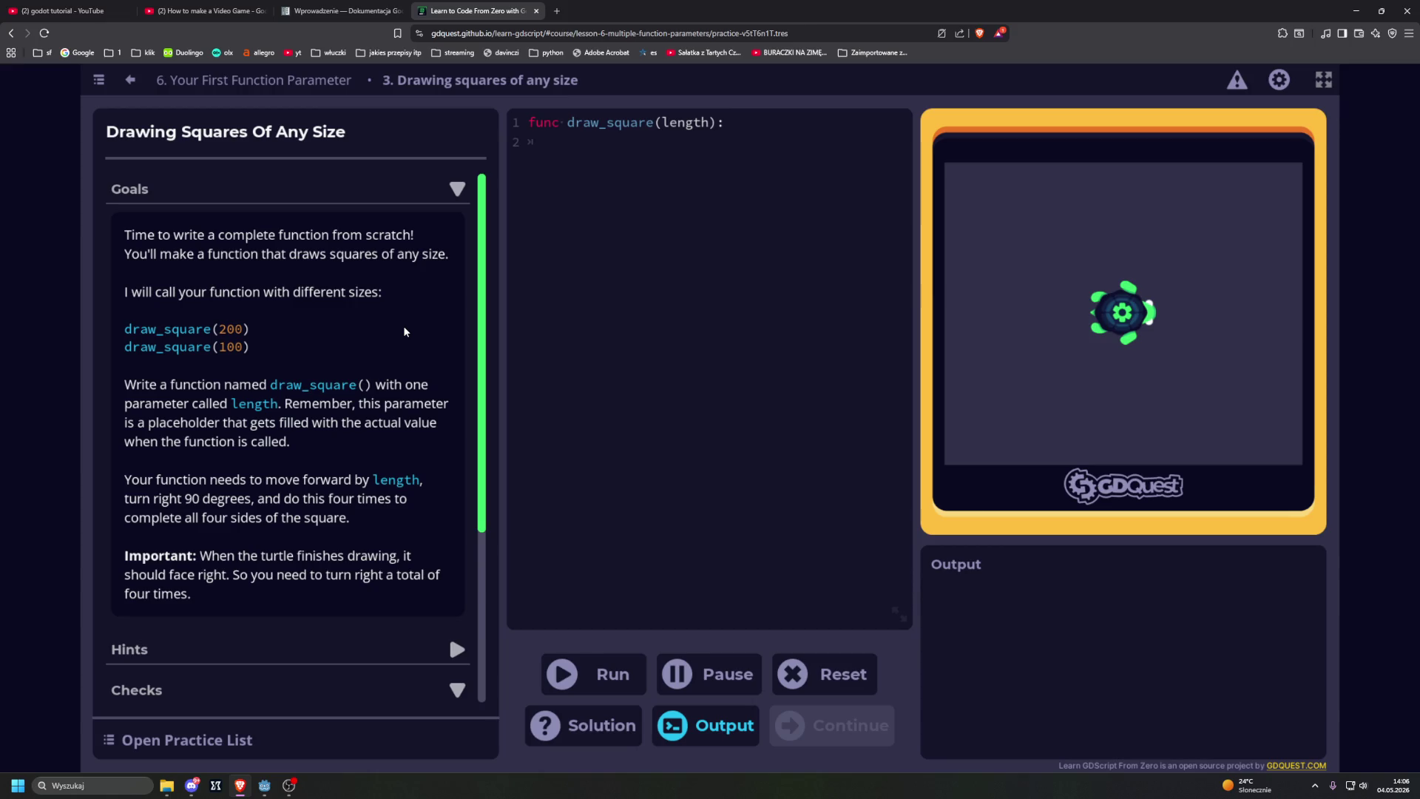
{"action": "scroll", "coordinate": [404, 331], "scroll_direction": "down", "scroll_amount": 1}
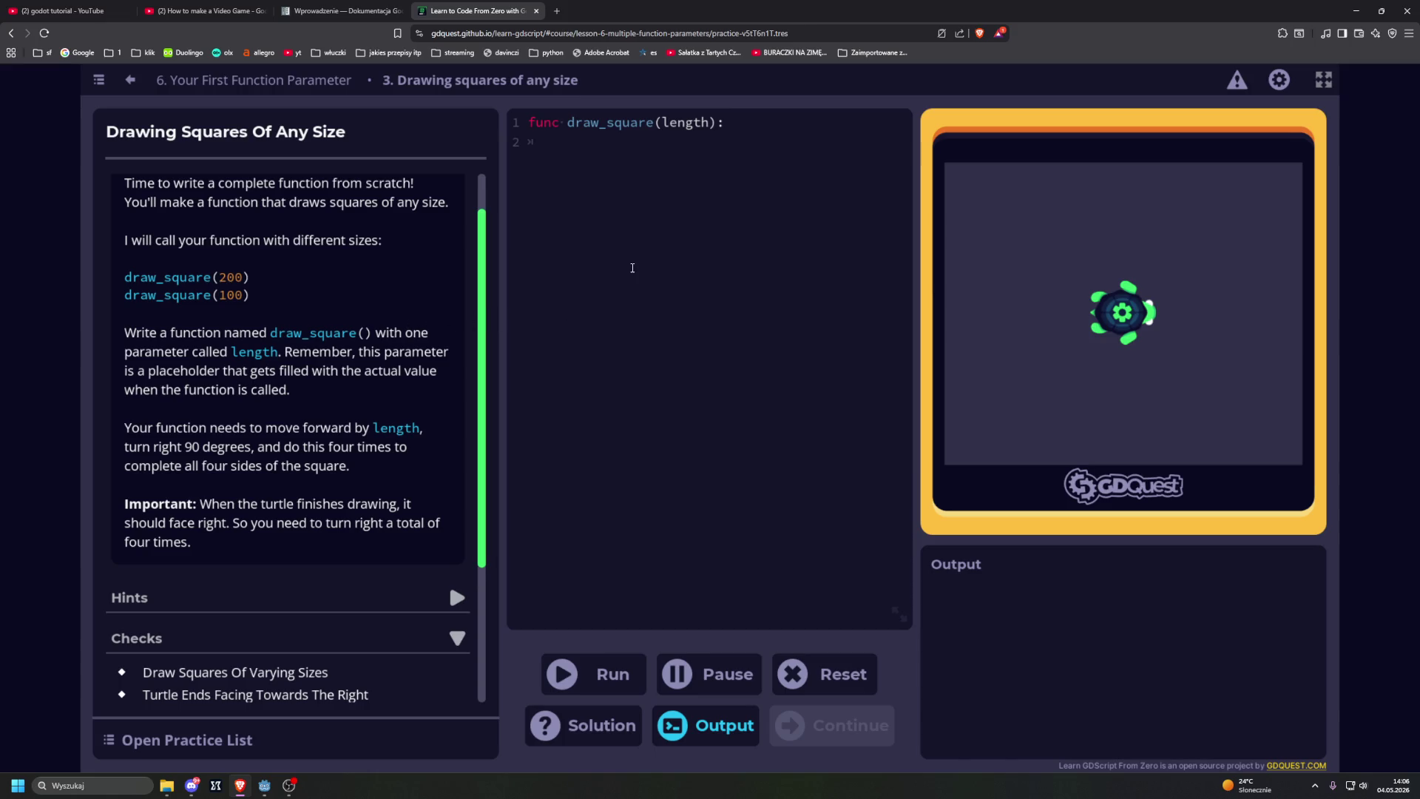
{"action": "type", "text": "go_for"}
{"action": "type", "text": "wat"}
{"action": "key", "text": "BackSpace"}
{"action": "type", "text": "th("}
Step: Web-search 'forwarth' to check the spelling, then correct line 2 to go_forward()
{"action": "left_click", "coordinate": [556, 8]}
{"action": "type", "text": "for"}
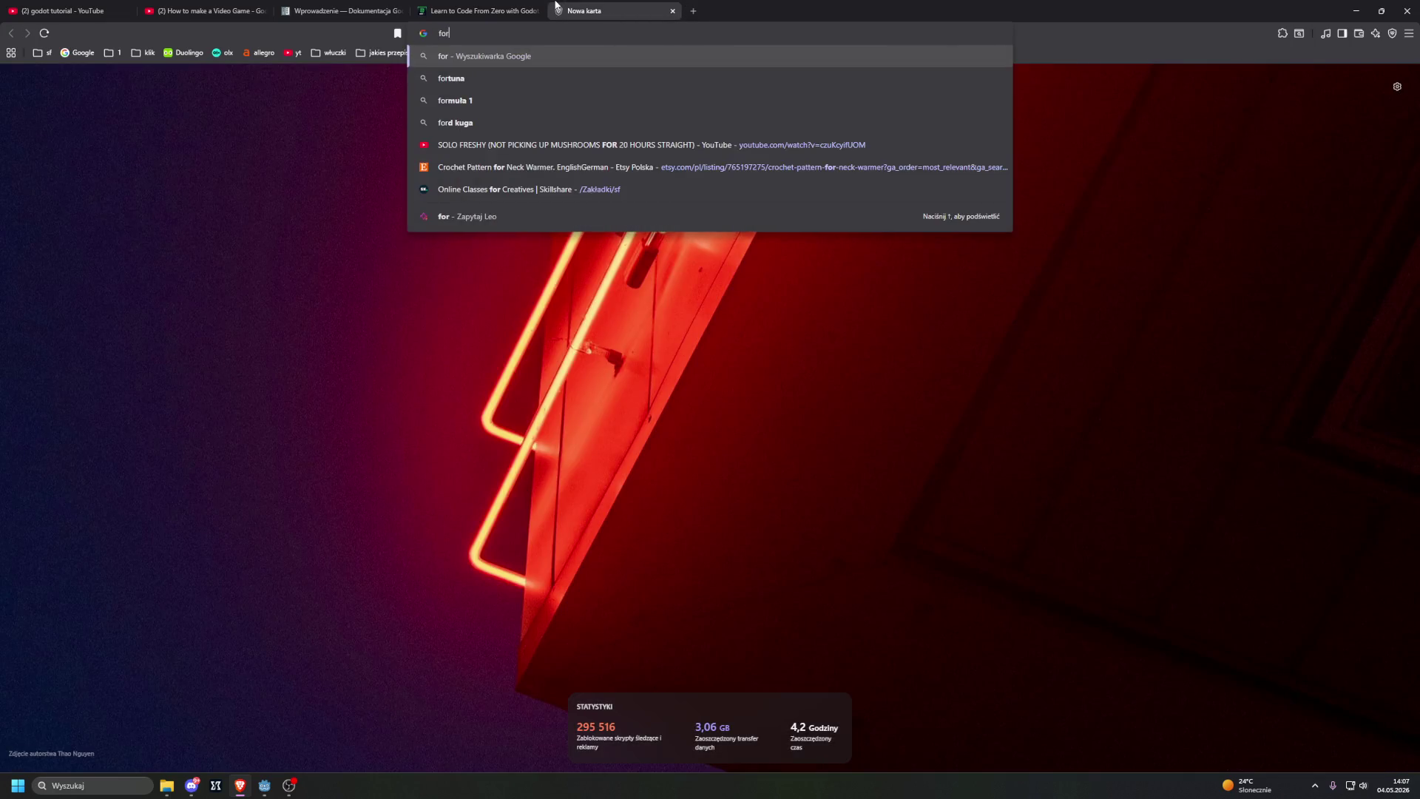
{"action": "type", "text": "warth"}
{"action": "key", "text": "Return"}
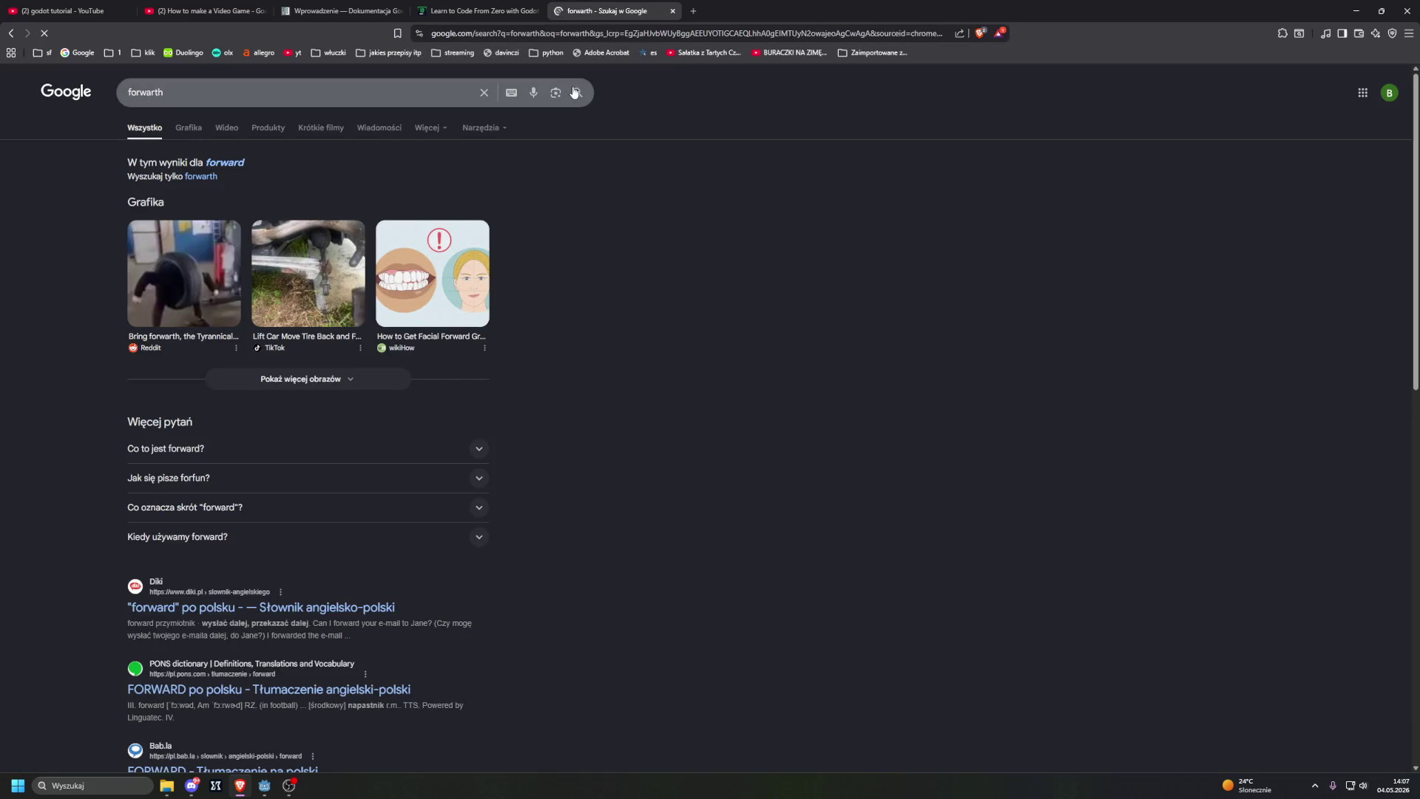
{"action": "left_click", "coordinate": [526, 9]}
{"action": "key", "text": "BackSpace"}
{"action": "key", "text": "BackSpace"}
{"action": "key", "text": "BackSpace"}
{"action": "type", "text": "rd("}
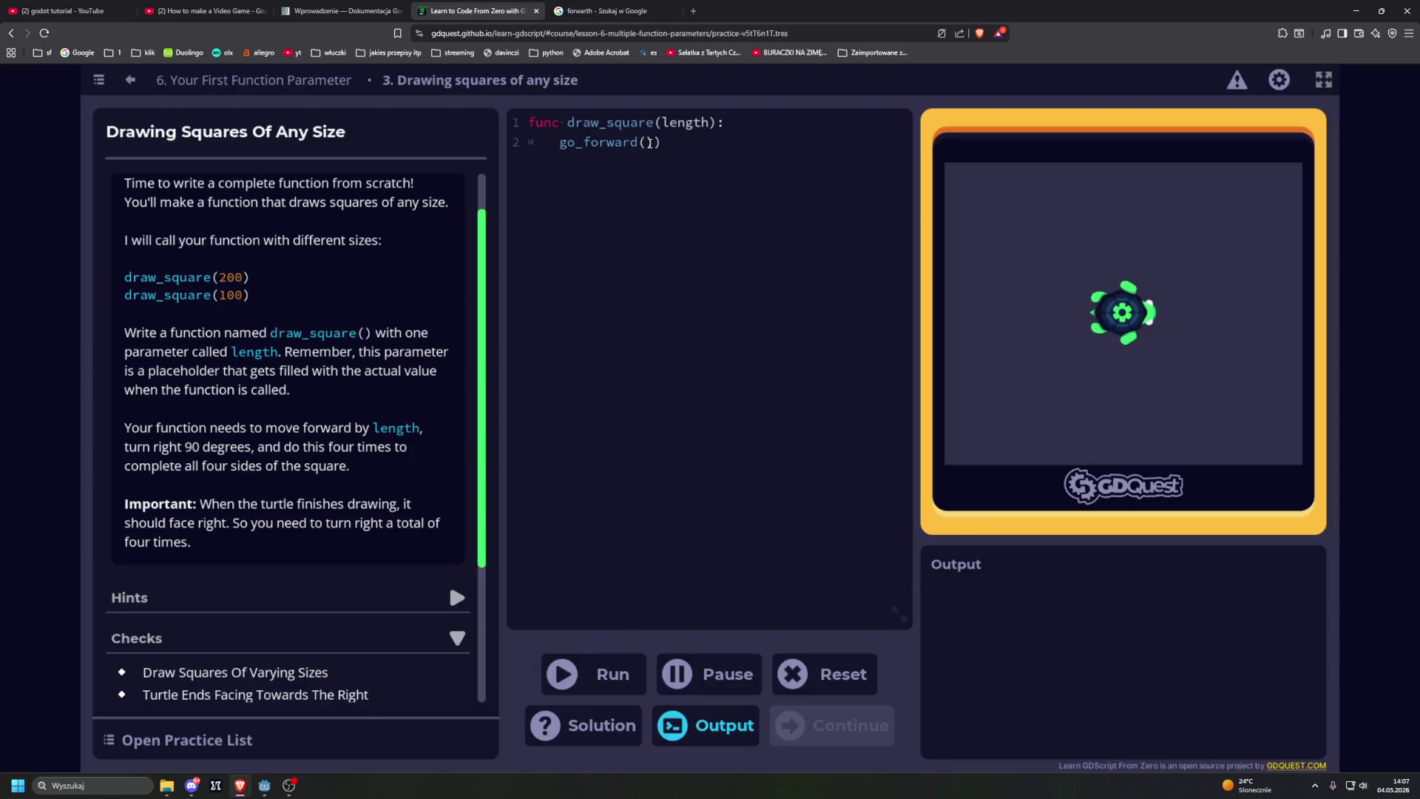
Step: Write go_forward(length) followed by turn_right(90) in draw_square
{"action": "key", "text": "Delete"}
{"action": "type", "text": "length"}
{"action": "key", "text": "Return"}
{"action": "type", "text": "turn"}
{"action": "type", "text": "("}
{"action": "type", "text": "right"}
{"action": "key", "text": "BackSpace"}
{"action": "key", "text": "BackSpace"}
{"action": "key", "text": "BackSpace"}
{"action": "key", "text": "Delete"}
{"action": "type", "text": "_right"}
{"action": "type", "text": "("}
{"action": "type", "text": "90"}
Step: Repeat the pair to four go_forward(length) calls, drop the last turn_right(90), and run
{"action": "left_click_drag", "start_coordinate": [559, 142], "coordinate": [686, 166]}
{"action": "key", "text": "ctrl+c"}
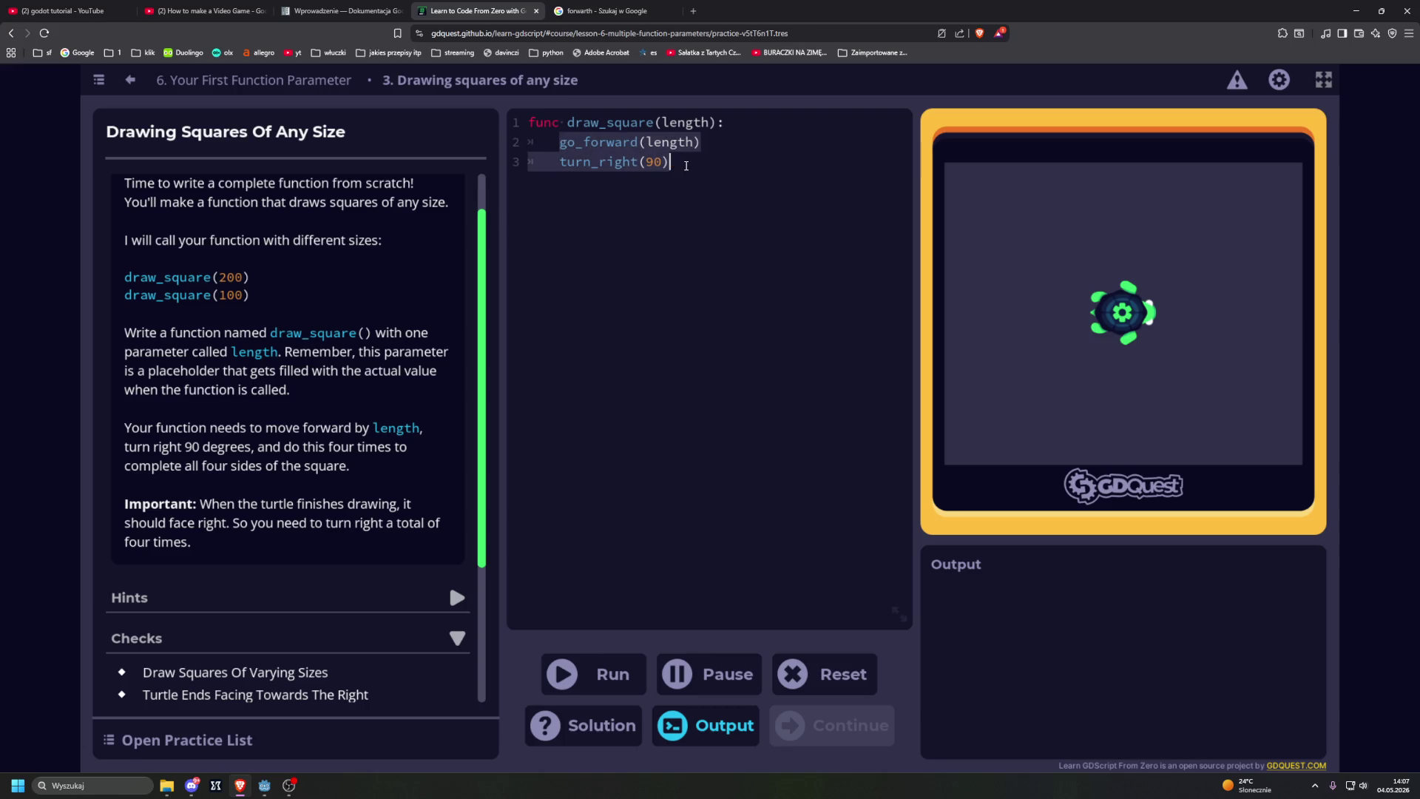
{"action": "left_click", "coordinate": [714, 166]}
{"action": "key", "text": "Return"}
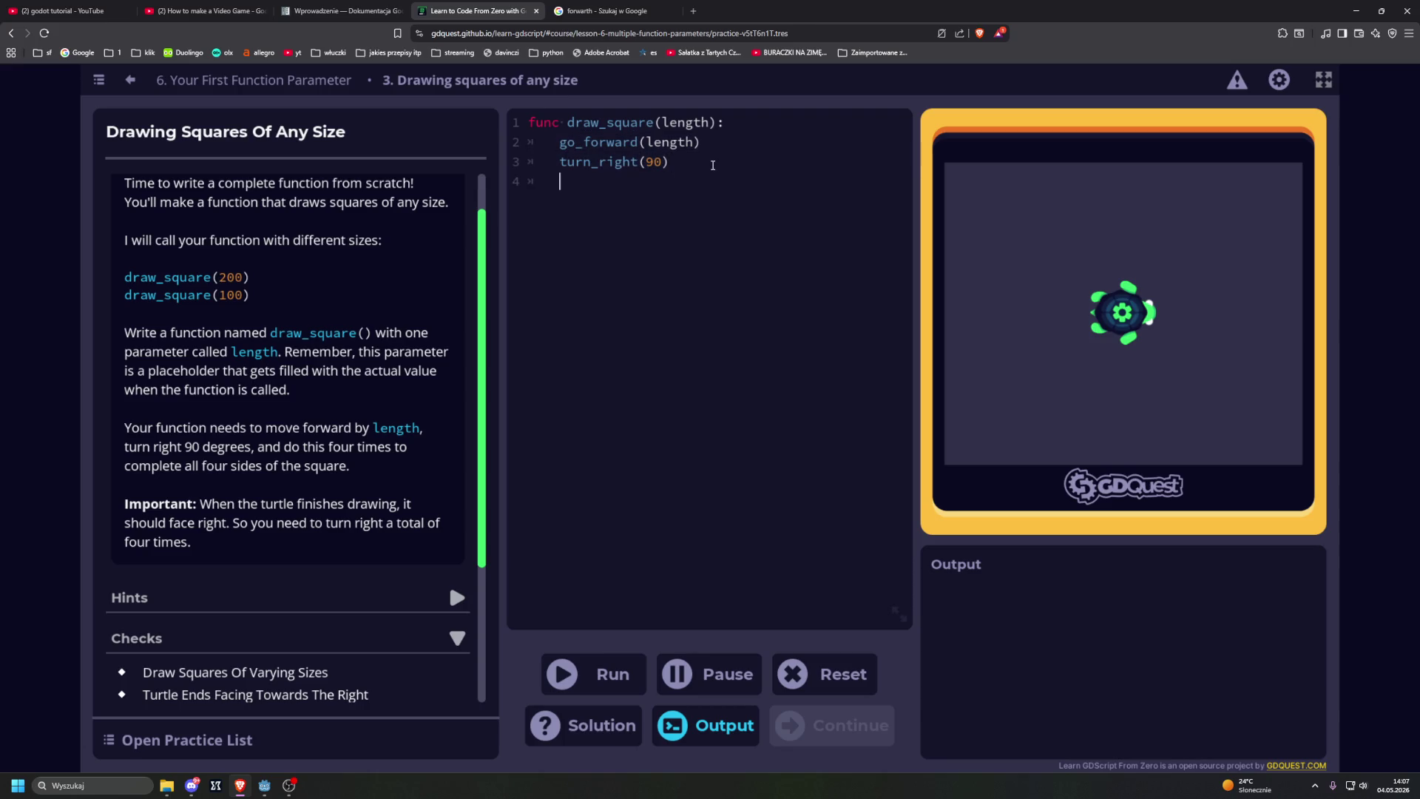
{"action": "key", "text": "ctrl+v"}
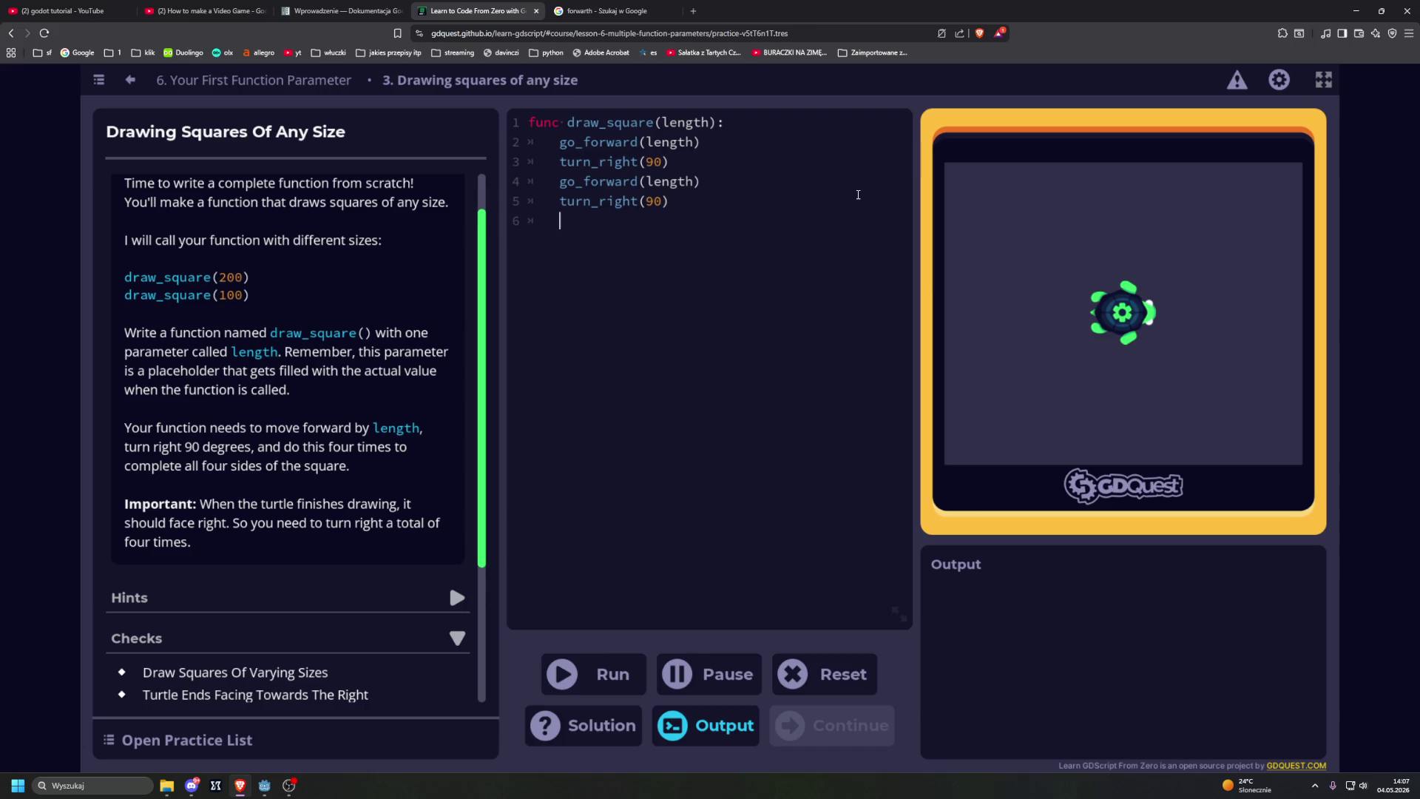
{"action": "key", "text": "ctrl+v"}
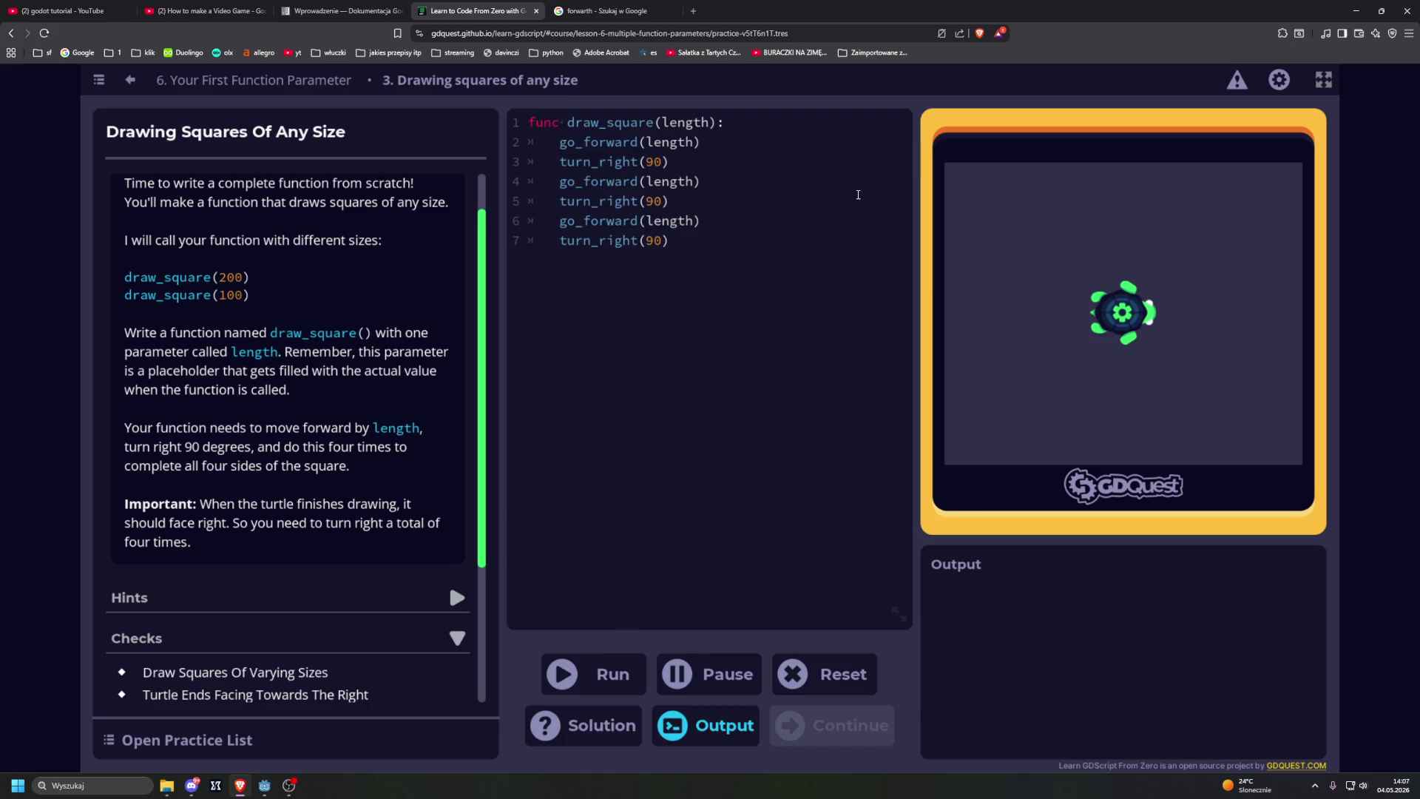
{"action": "key", "text": "Return"}
{"action": "key", "text": "ctrl+v"}
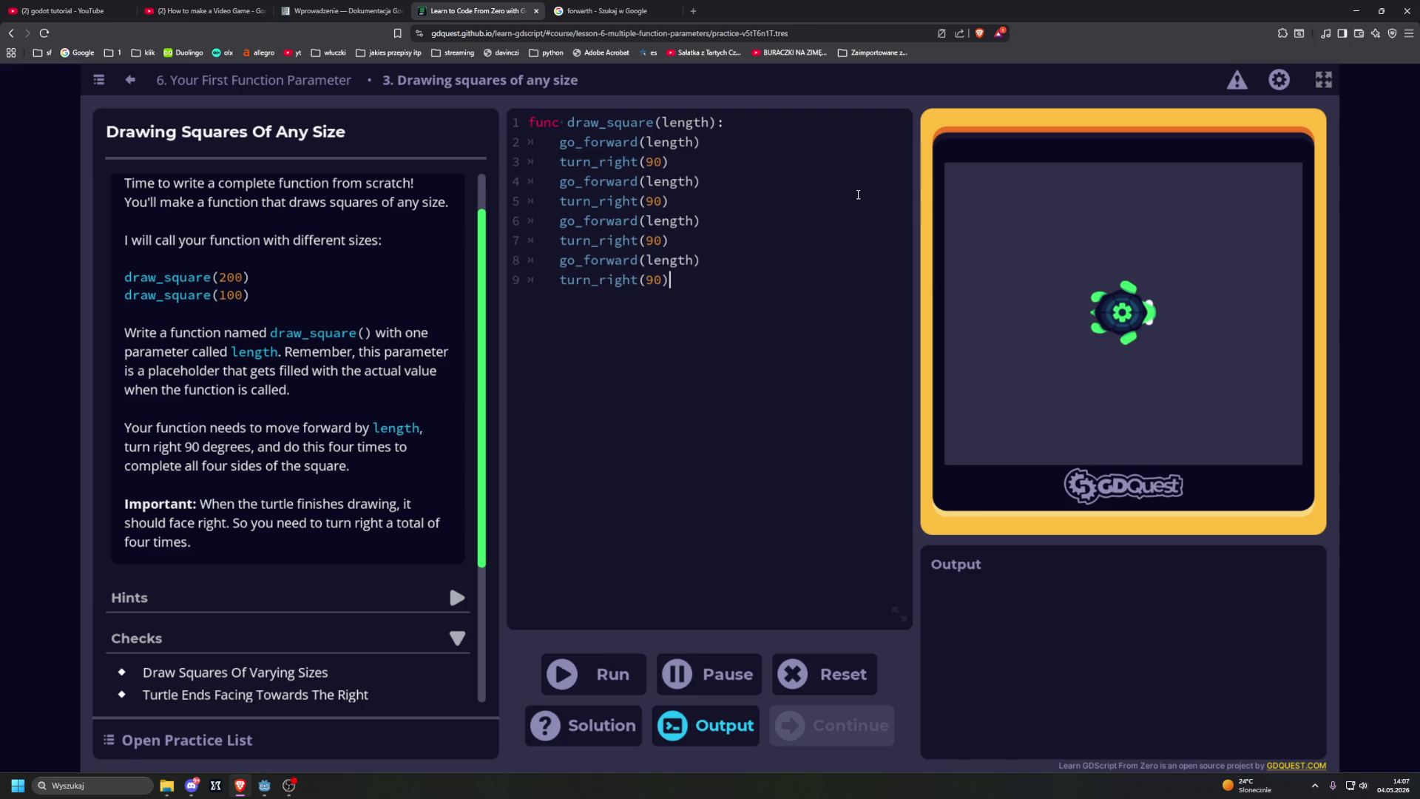
{"action": "left_click_drag", "start_coordinate": [669, 280], "coordinate": [528, 279]}
{"action": "key", "text": "BackSpace"}
{"action": "left_click", "coordinate": [581, 680]}
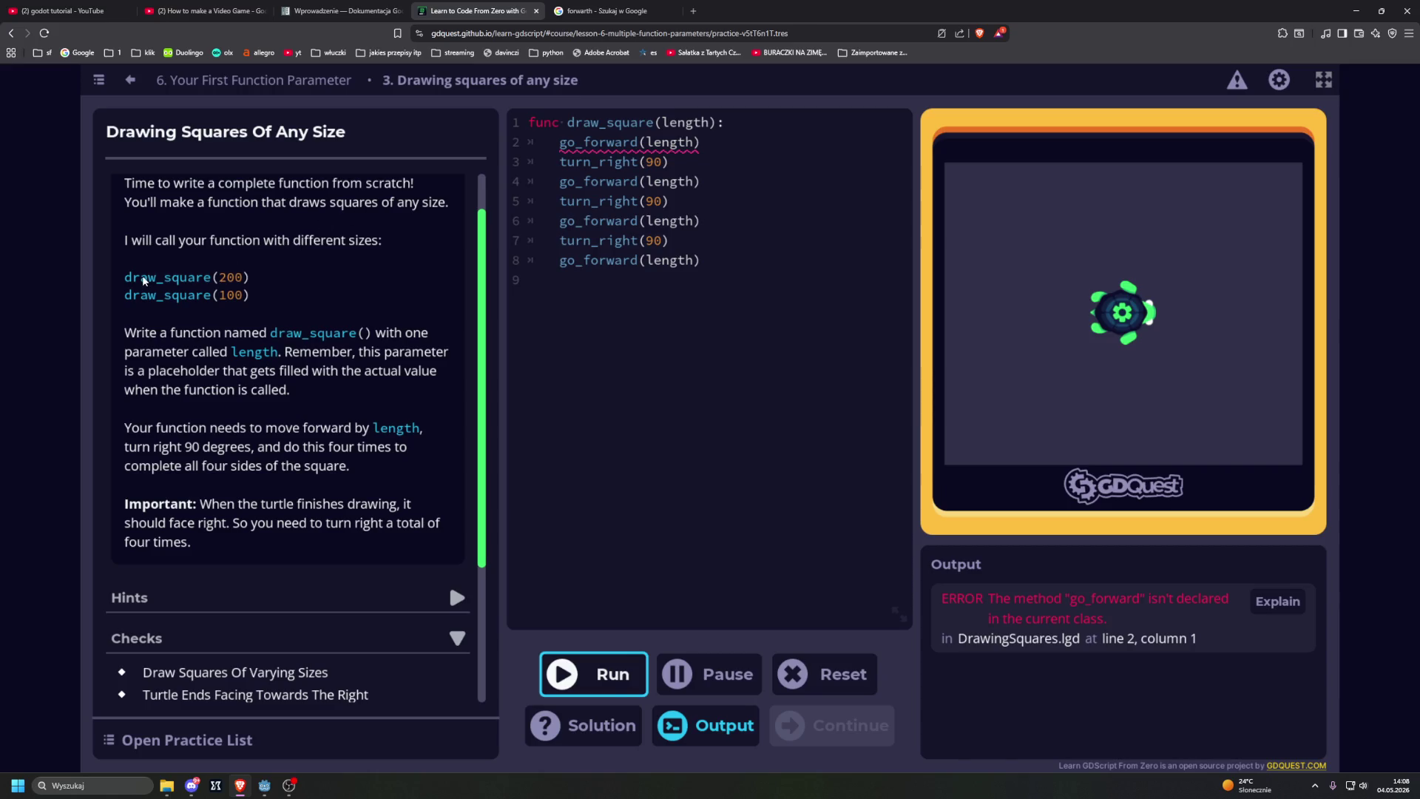
Step: Rename go_forward to move_forward on lines 2 and 4
{"action": "left_click_drag", "start_coordinate": [143, 280], "coordinate": [244, 276]}
{"action": "left_click", "coordinate": [244, 276]}
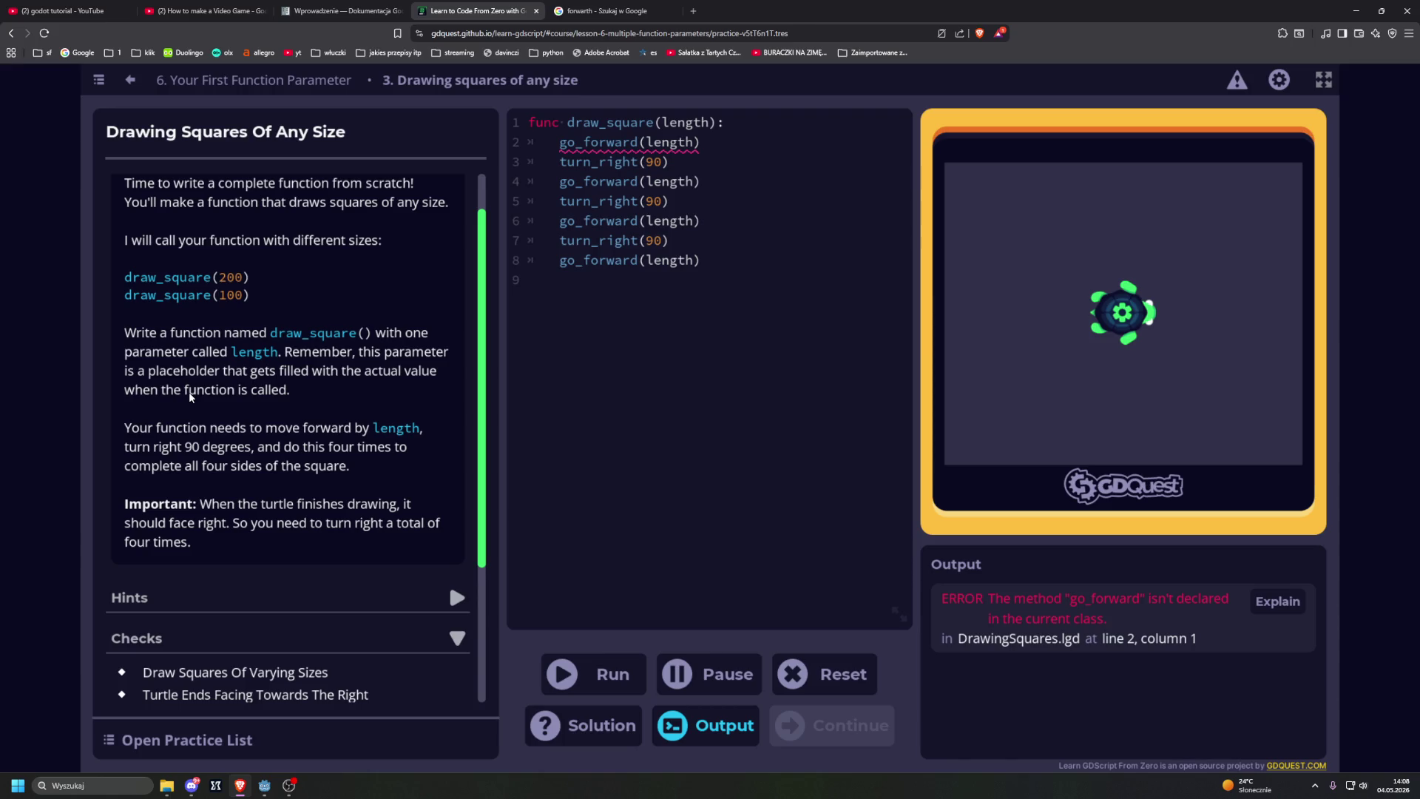
{"action": "scroll", "coordinate": [148, 392], "scroll_direction": "down", "scroll_amount": 1}
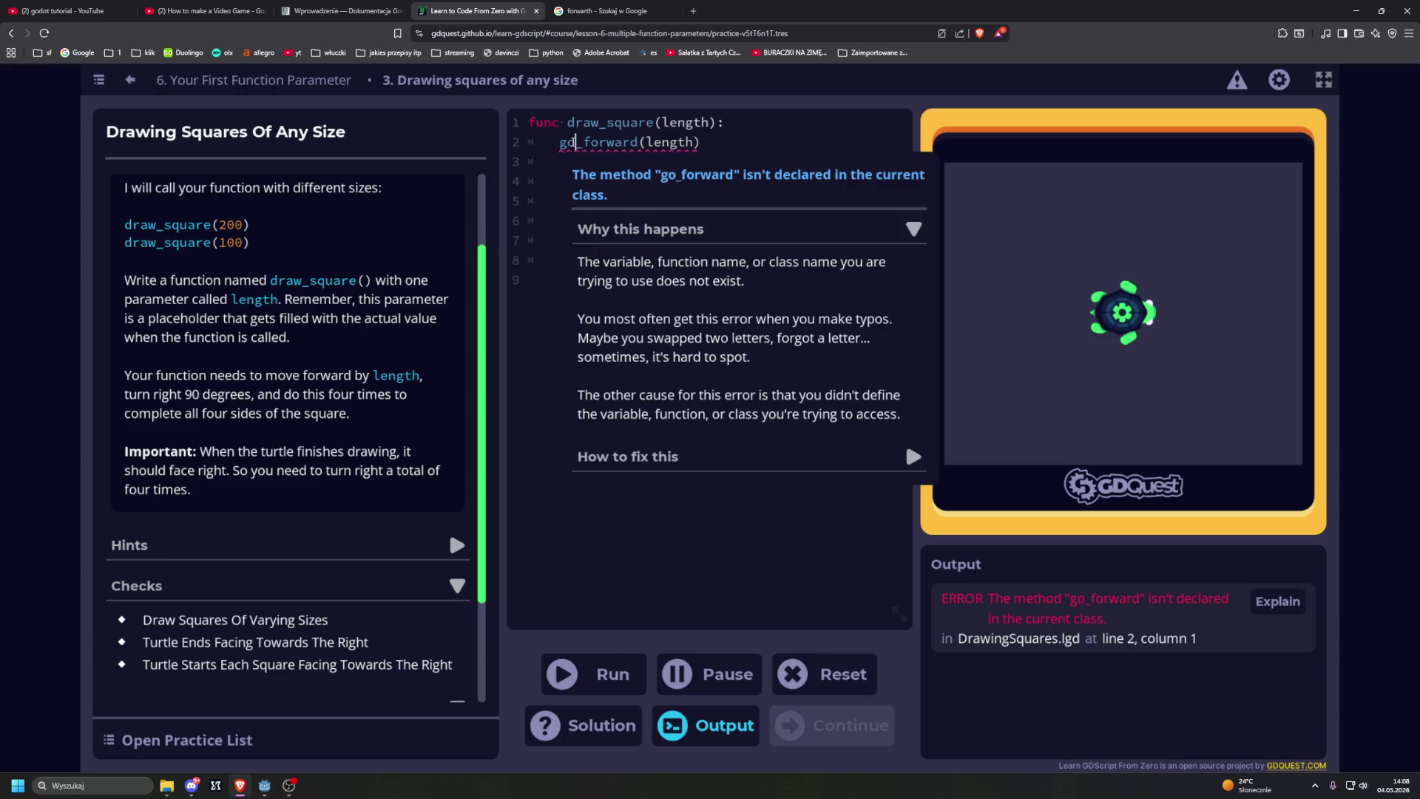
{"action": "mouse_move", "coordinate": [576, 142]}
{"action": "left_click", "coordinate": [577, 142]}
{"action": "key", "text": "BackSpace"}
{"action": "key", "text": "BackSpace"}
{"action": "type", "text": "move"}
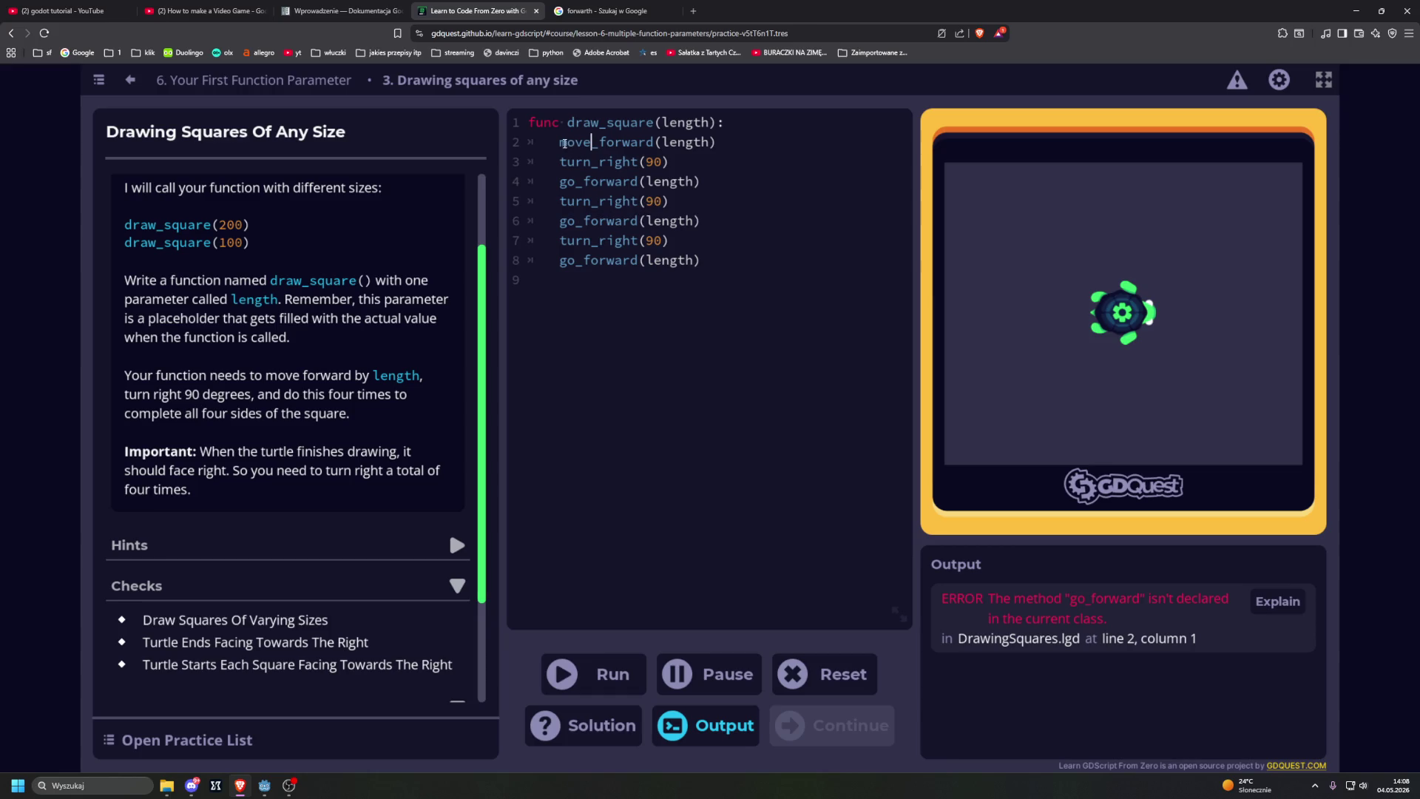
{"action": "left_click", "coordinate": [576, 178]}
{"action": "key", "text": "BackSpace"}
{"action": "key", "text": "BackSpace"}
{"action": "type", "text": "move"}
Step: Rename the calls on lines 6 and 8 to move_forward and run the square code
{"action": "left_click", "coordinate": [576, 221]}
{"action": "key", "text": "BackSpace"}
{"action": "key", "text": "BackSpace"}
{"action": "type", "text": "move"}
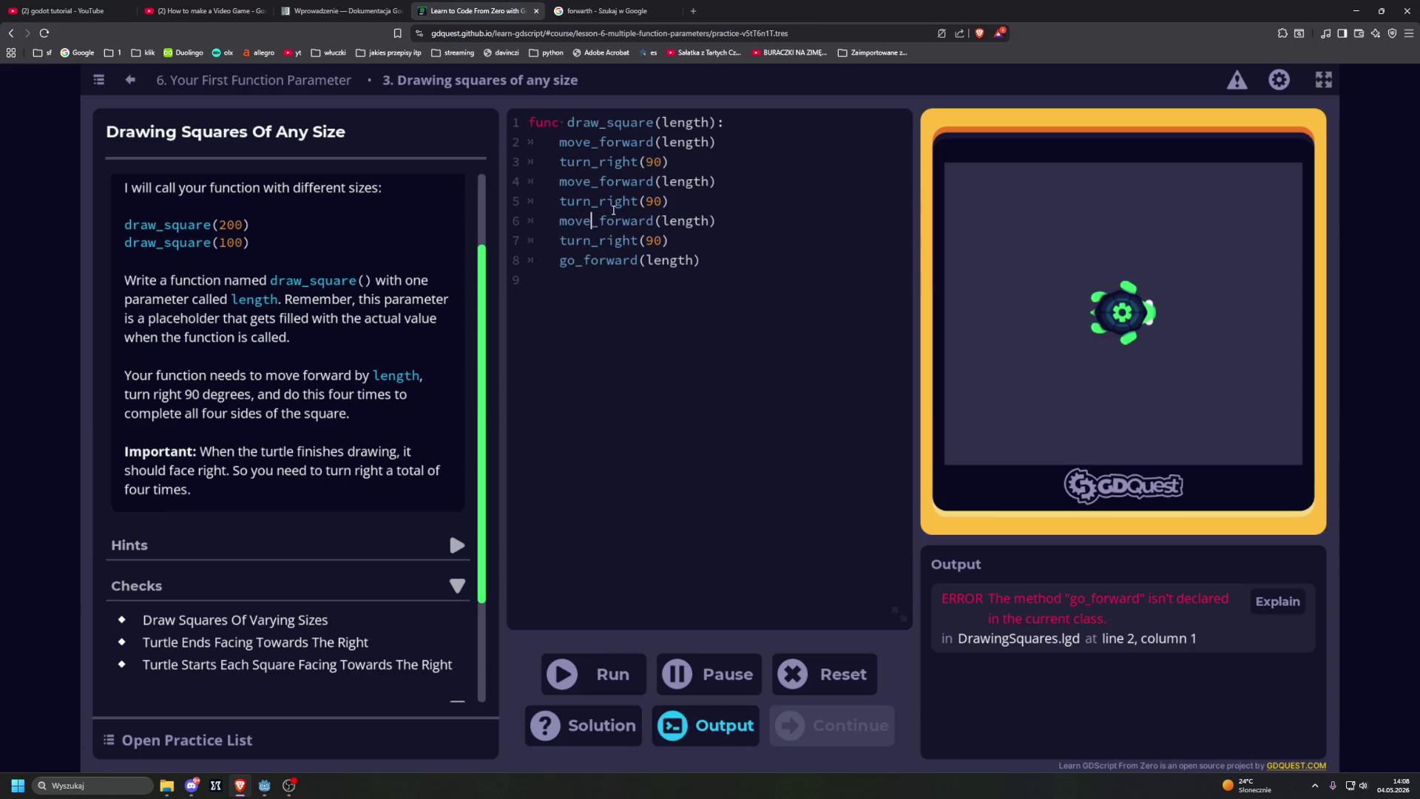
{"action": "left_click", "coordinate": [578, 261]}
{"action": "key", "text": "BackSpace"}
{"action": "key", "text": "BackSpace"}
{"action": "type", "text": "move"}
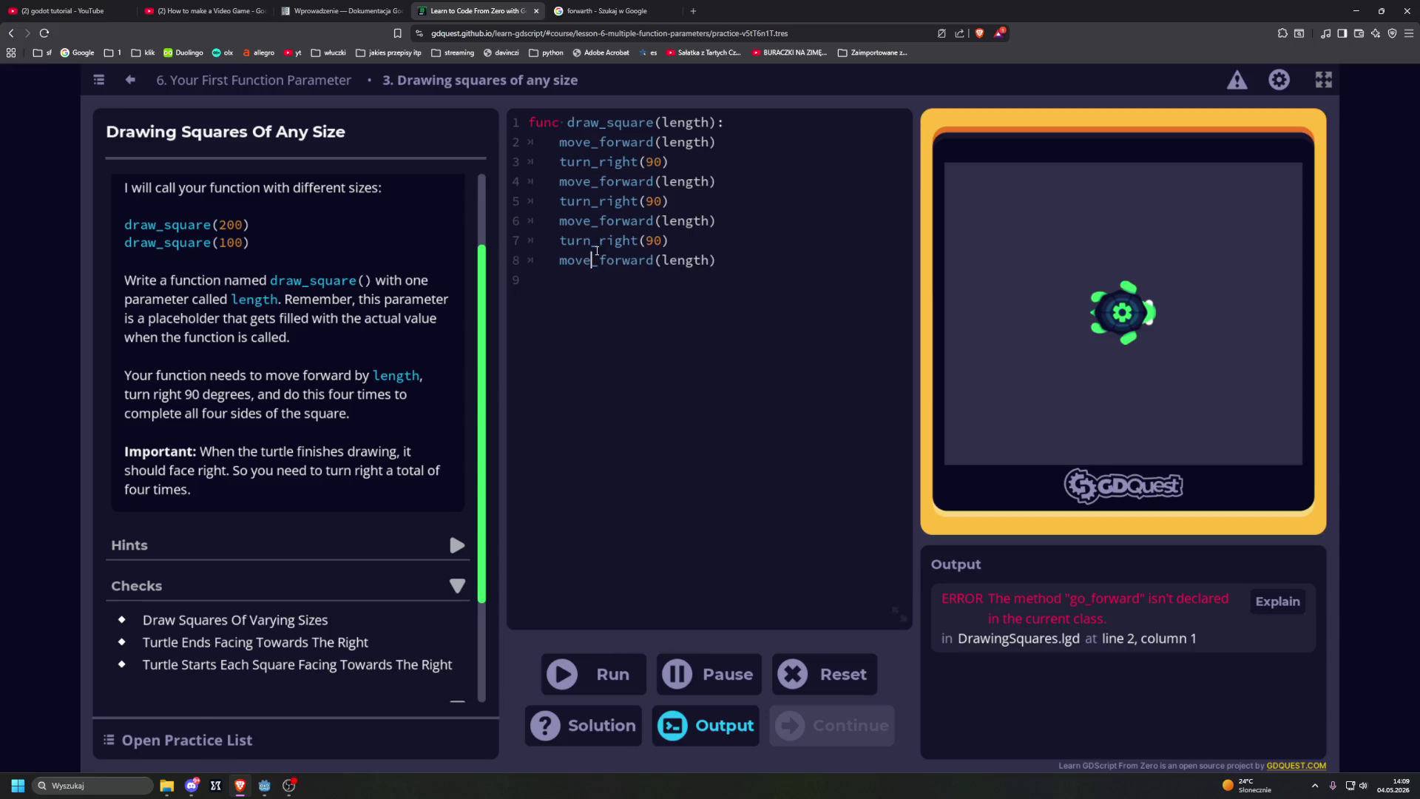
{"action": "left_click", "coordinate": [591, 674]}
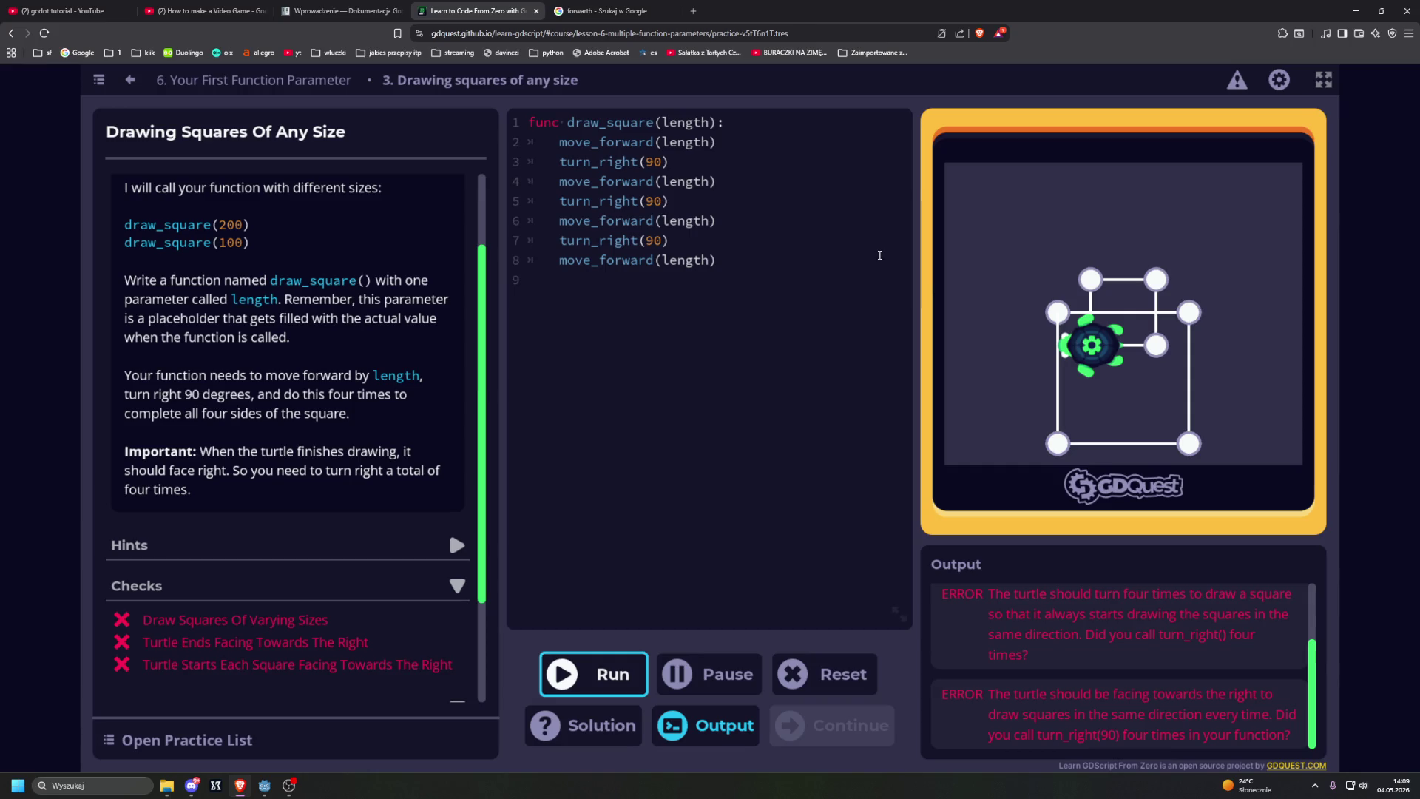
{"action": "left_click", "coordinate": [740, 289]}
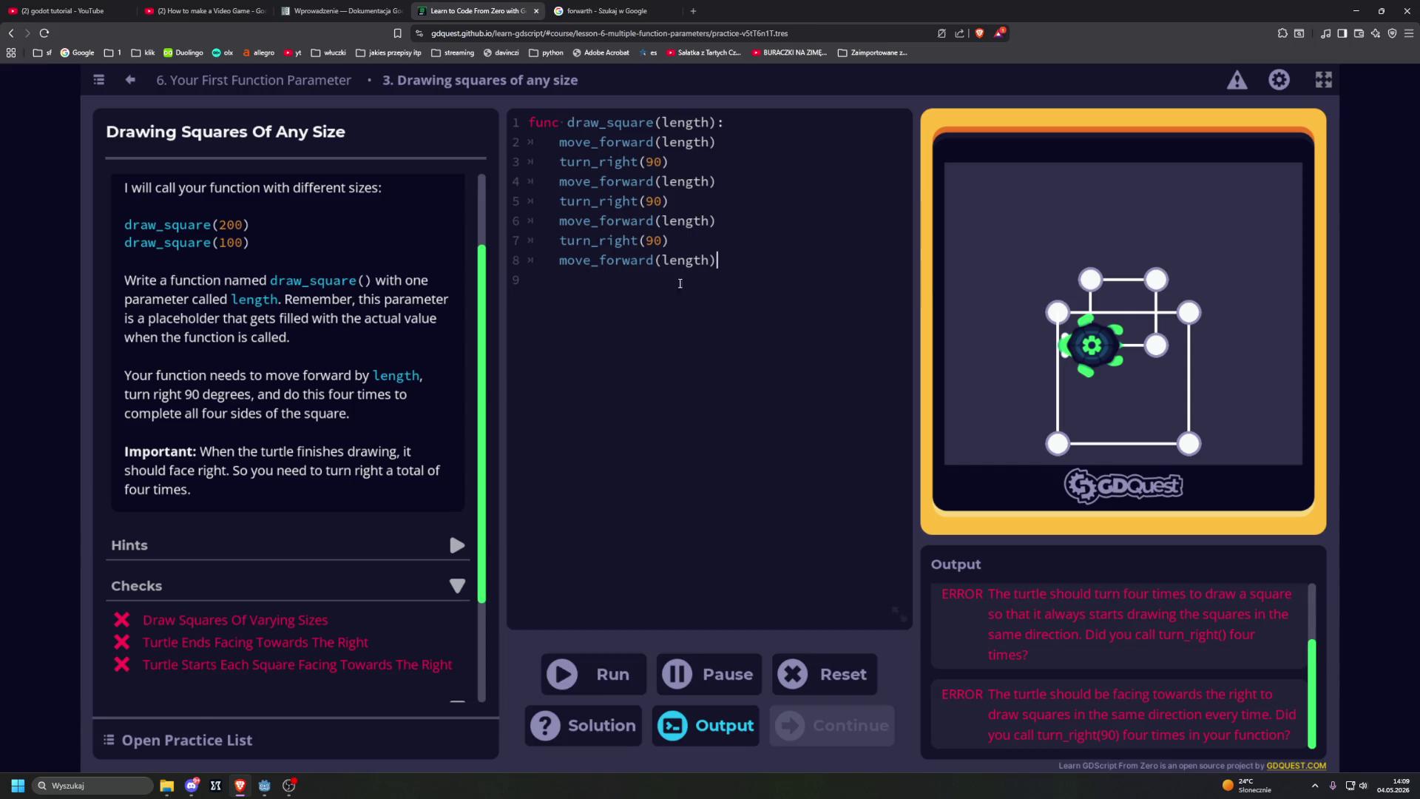
Step: Copy turn_right(90) onto line 9 as the fourth turn and rerun the code
{"action": "left_click_drag", "start_coordinate": [560, 240], "coordinate": [681, 245]}
{"action": "key", "text": "ctrl+c"}
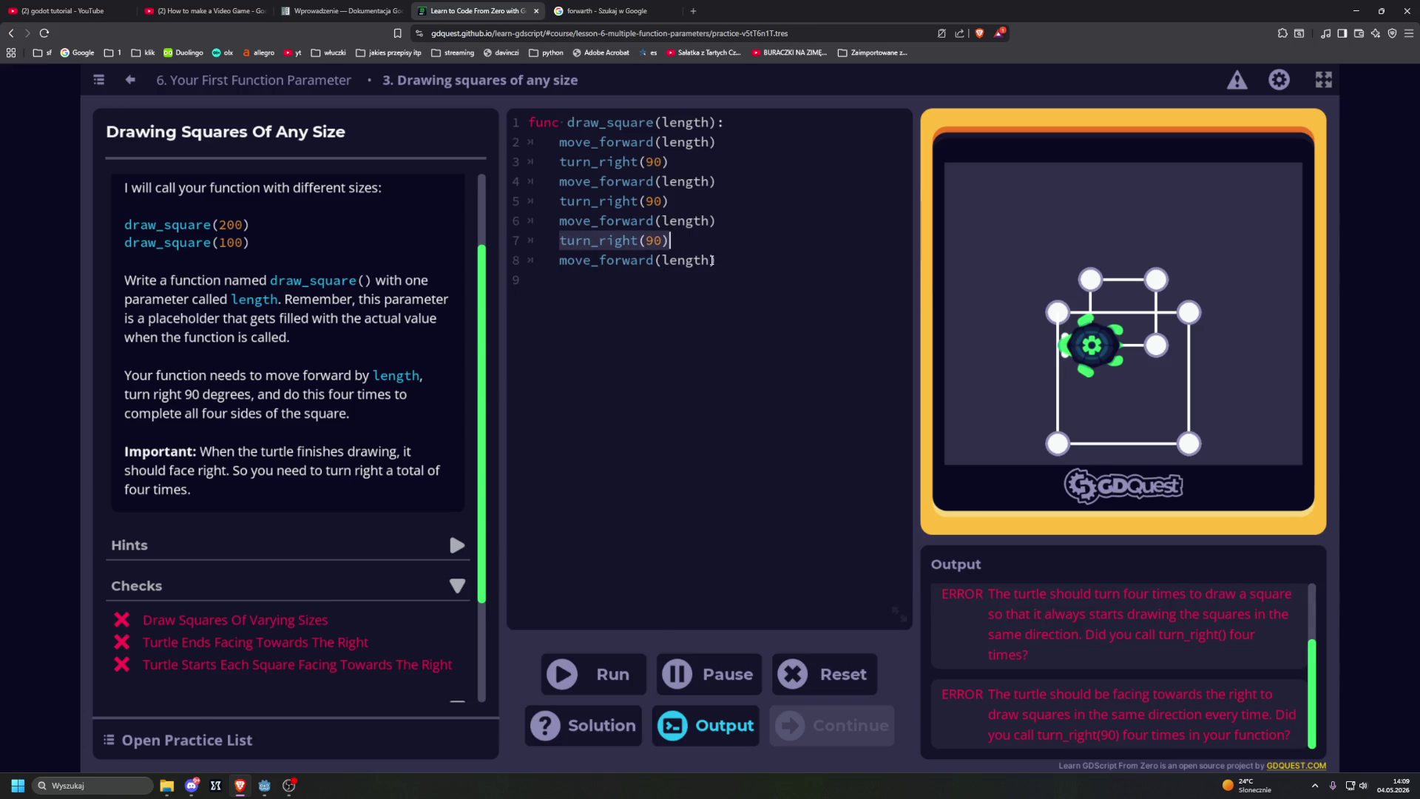
{"action": "left_click", "coordinate": [606, 282]}
{"action": "key", "text": "ctrl+v"}
{"action": "key", "text": "F5"}
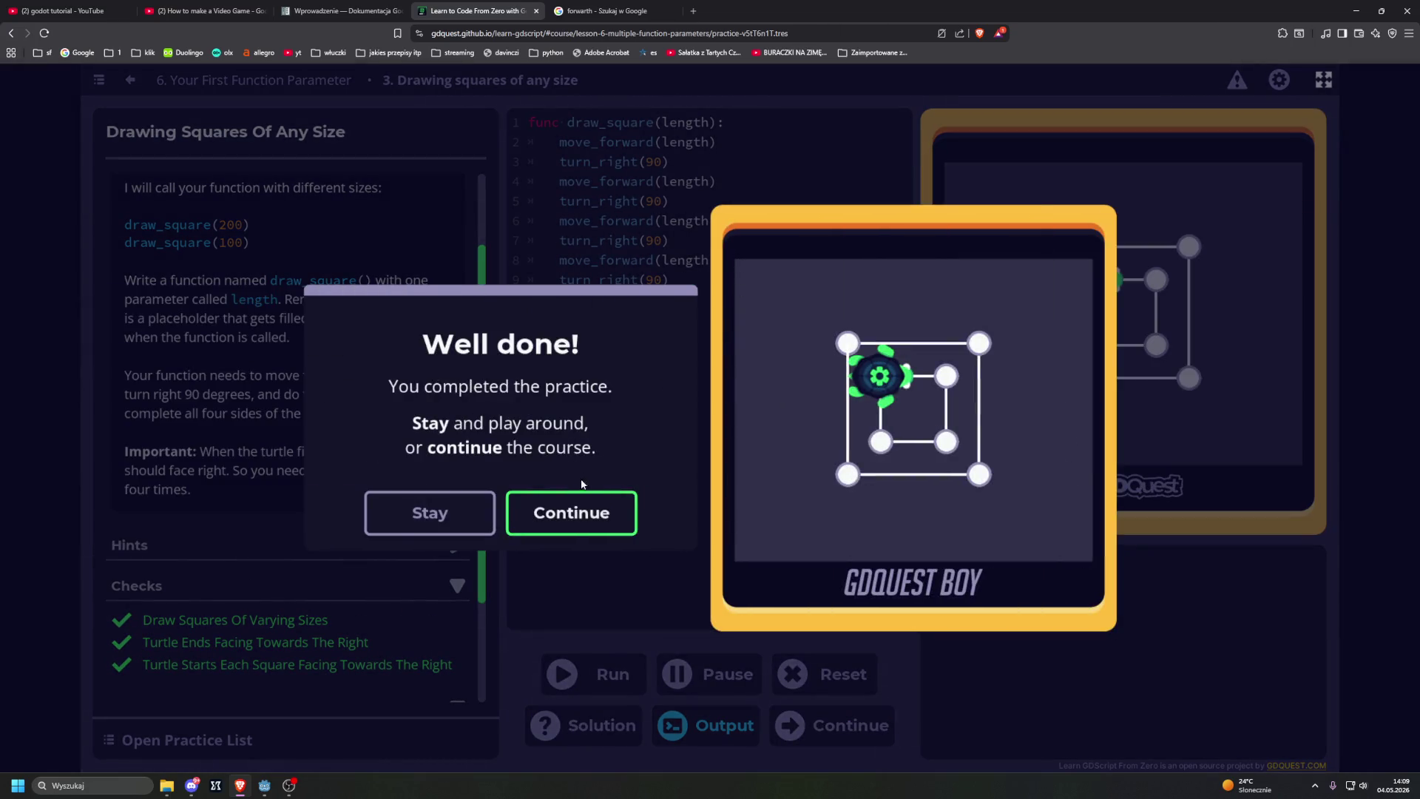
Step: Open the rectangles practice and give draw_rectangle the parameters length and height
{"action": "left_click", "coordinate": [577, 509]}
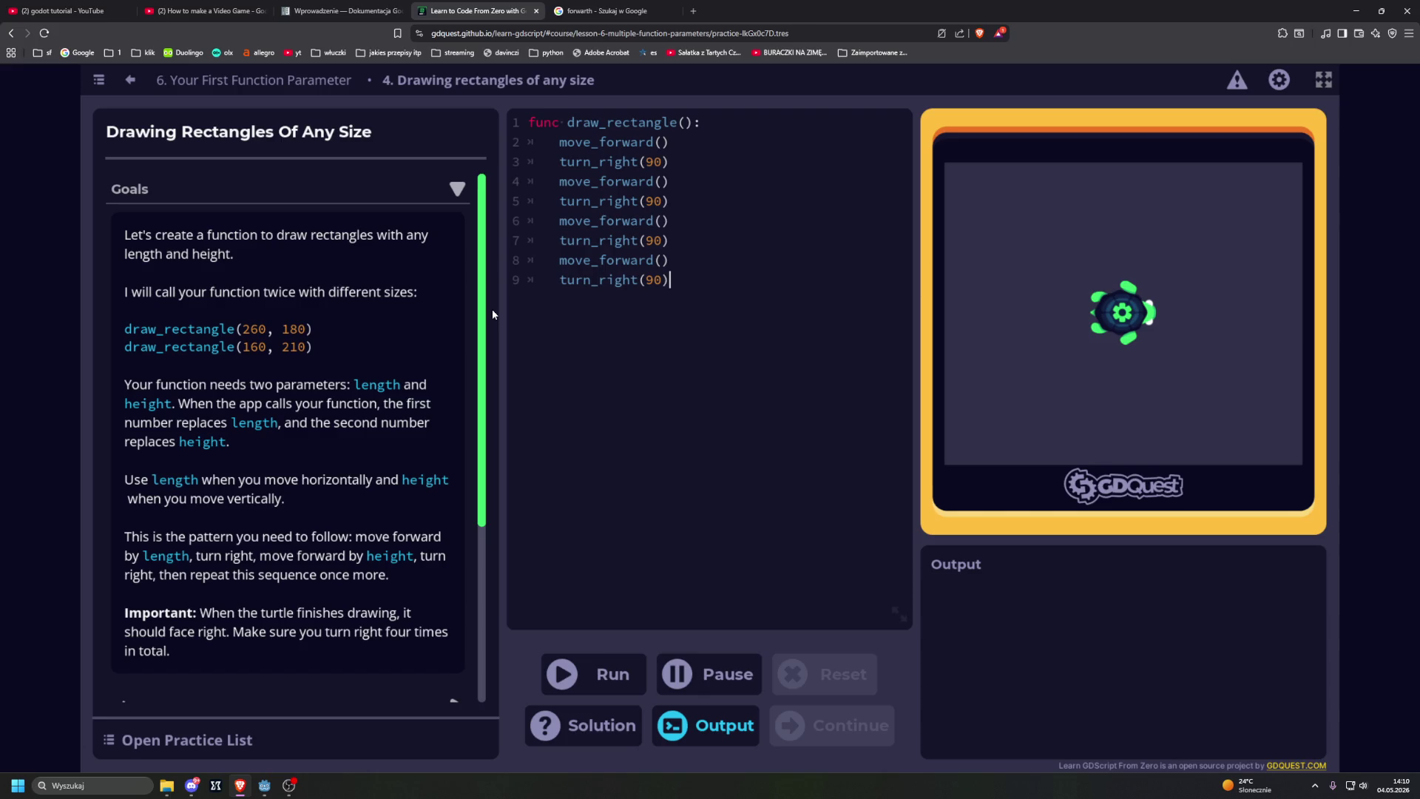
{"action": "left_click", "coordinate": [684, 123]}
{"action": "double_click", "coordinate": [360, 386]}
{"action": "key", "text": "ctrl+c"}
{"action": "left_click", "coordinate": [684, 123]}
{"action": "key", "text": "ctrl+v"}
{"action": "type", "text": ","}
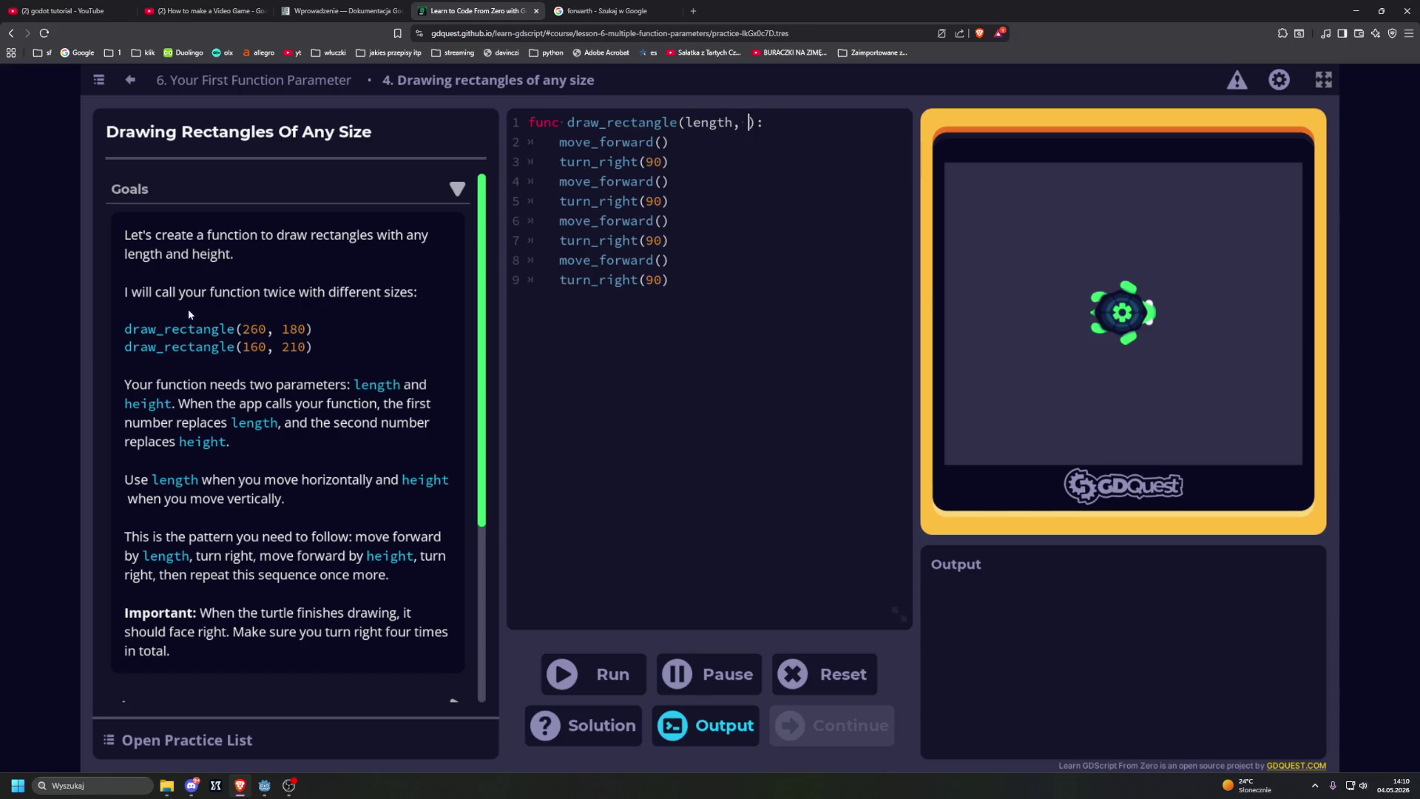
{"action": "double_click", "coordinate": [141, 404]}
{"action": "key", "text": "ctrl+c"}
{"action": "left_click", "coordinate": [752, 123]}
{"action": "key", "text": "ctrl+v"}
Step: Pass length to move_forward on lines 2 and 6 and height on lines 4 and 8, then run
{"action": "left_click", "coordinate": [664, 182]}
{"action": "type", "text": "height"}
{"action": "left_click", "coordinate": [664, 260]}
{"action": "type", "text": "height"}
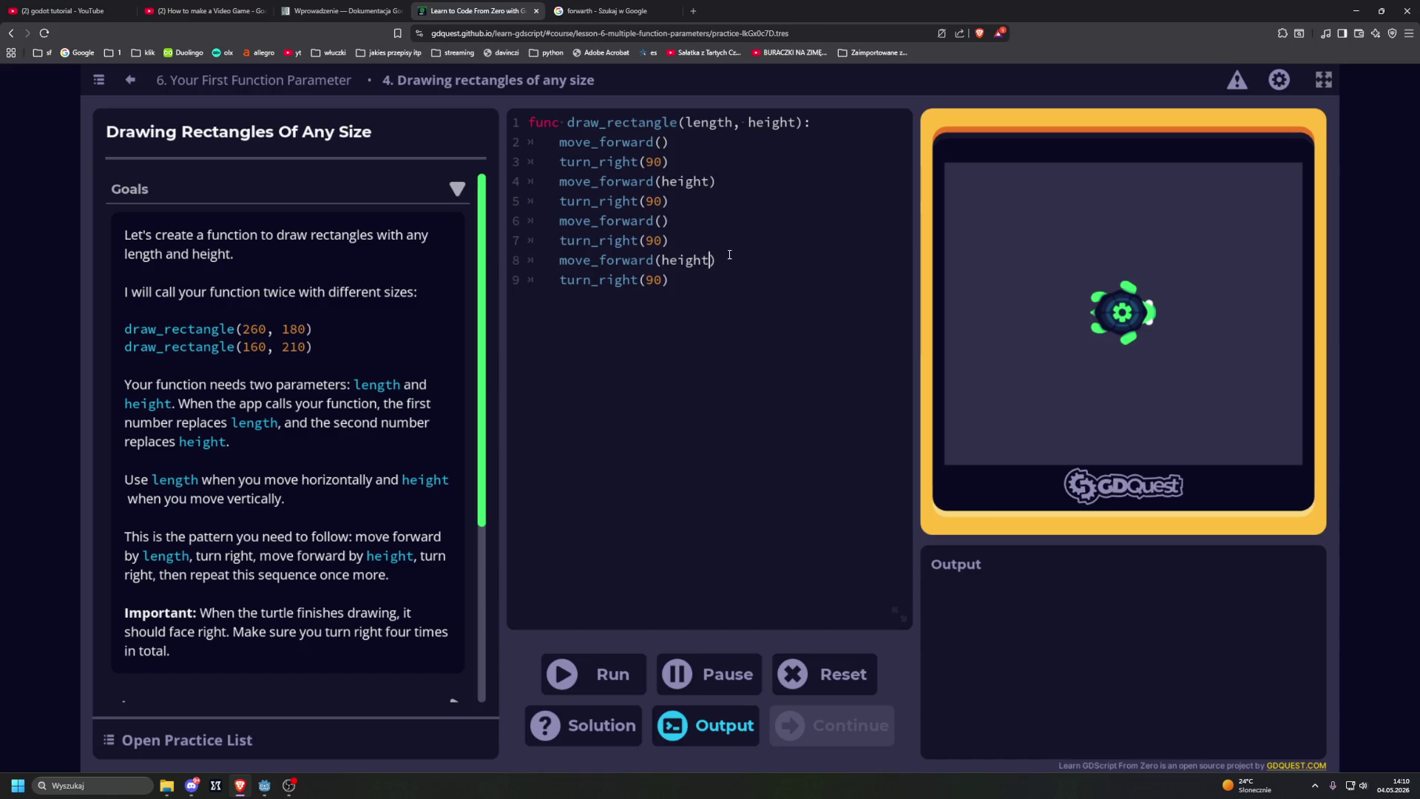
{"action": "double_click", "coordinate": [709, 122]}
{"action": "left_click", "coordinate": [663, 142]}
{"action": "type", "text": "length"}
{"action": "left_click", "coordinate": [663, 220]}
{"action": "type", "text": "length"}
{"action": "key", "text": "ctrl+Return"}
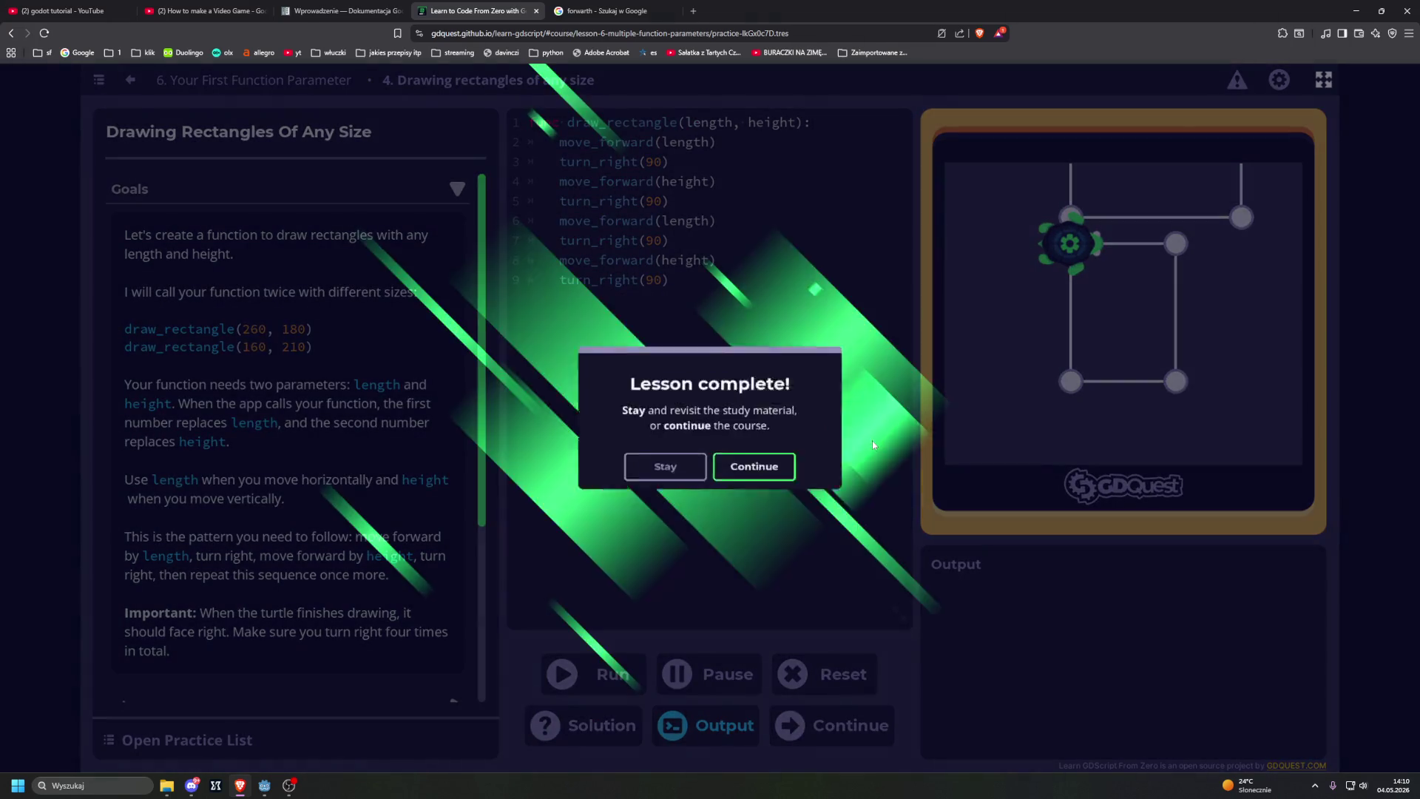
{"action": "left_click", "coordinate": [769, 467]}
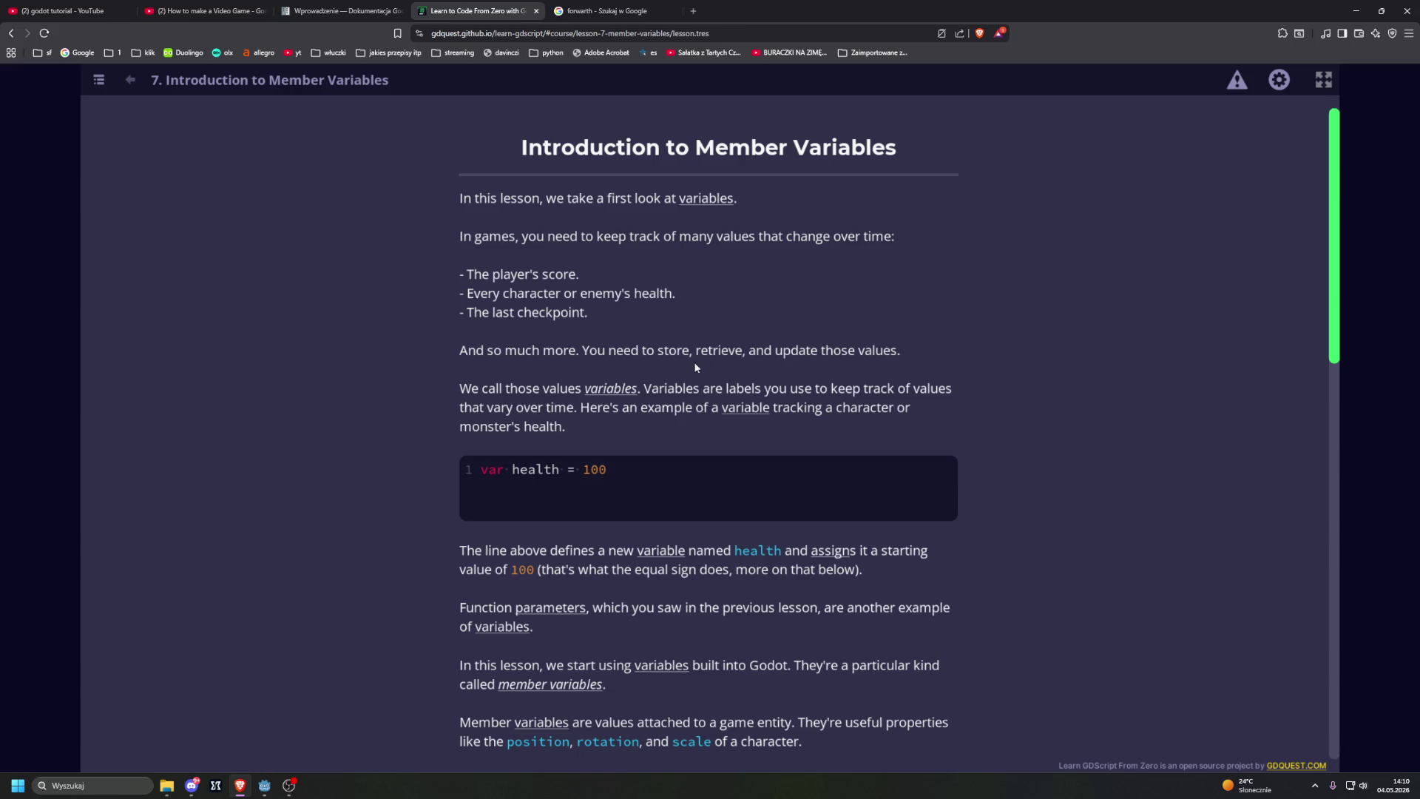
Step: Answer 'What's a variable?' with 'A label you use to keep track of a value that can change.'
{"action": "scroll", "coordinate": [712, 376], "scroll_direction": "down", "scroll_amount": 2}
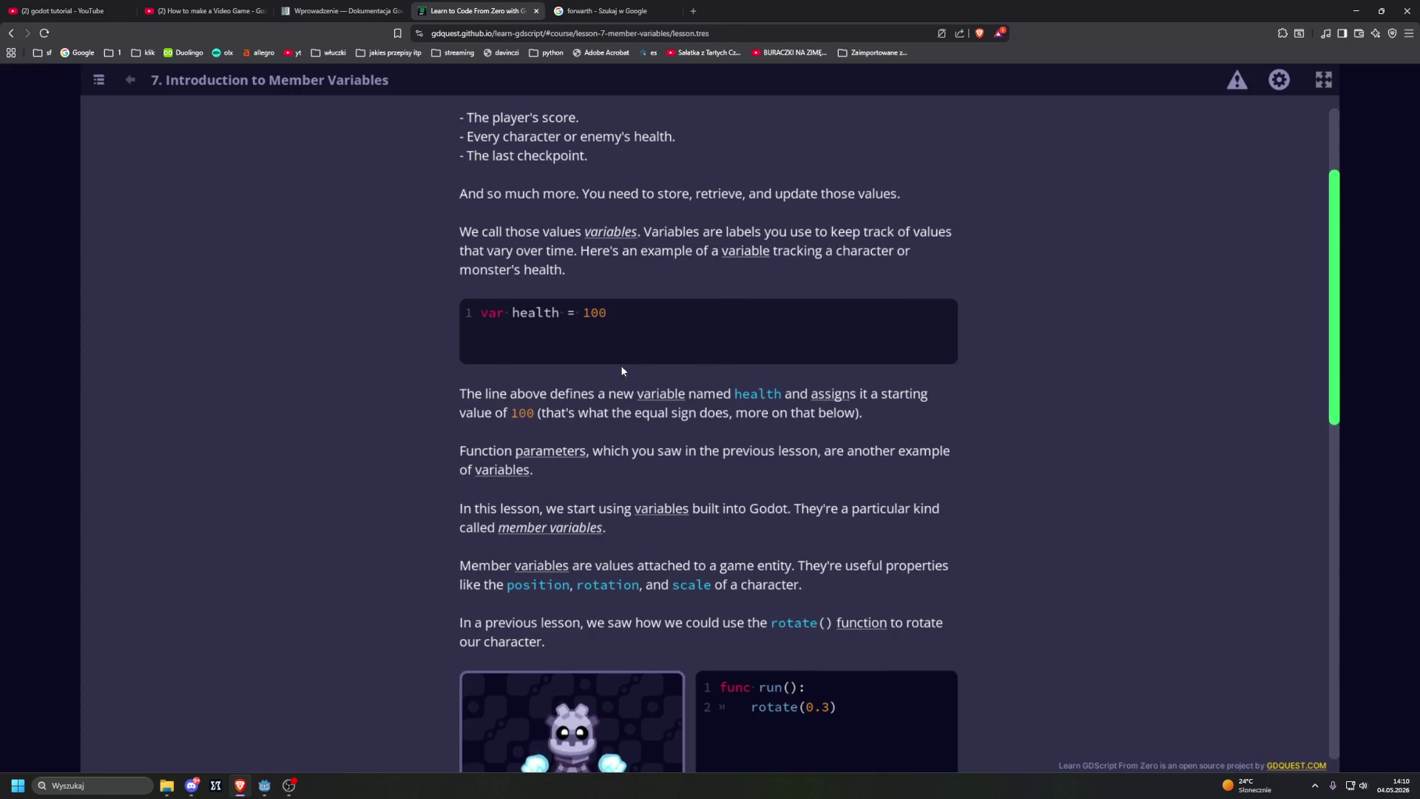
{"action": "scroll", "coordinate": [623, 365], "scroll_direction": "down", "scroll_amount": 2}
{"action": "scroll", "coordinate": [395, 353], "scroll_direction": "down", "scroll_amount": 5}
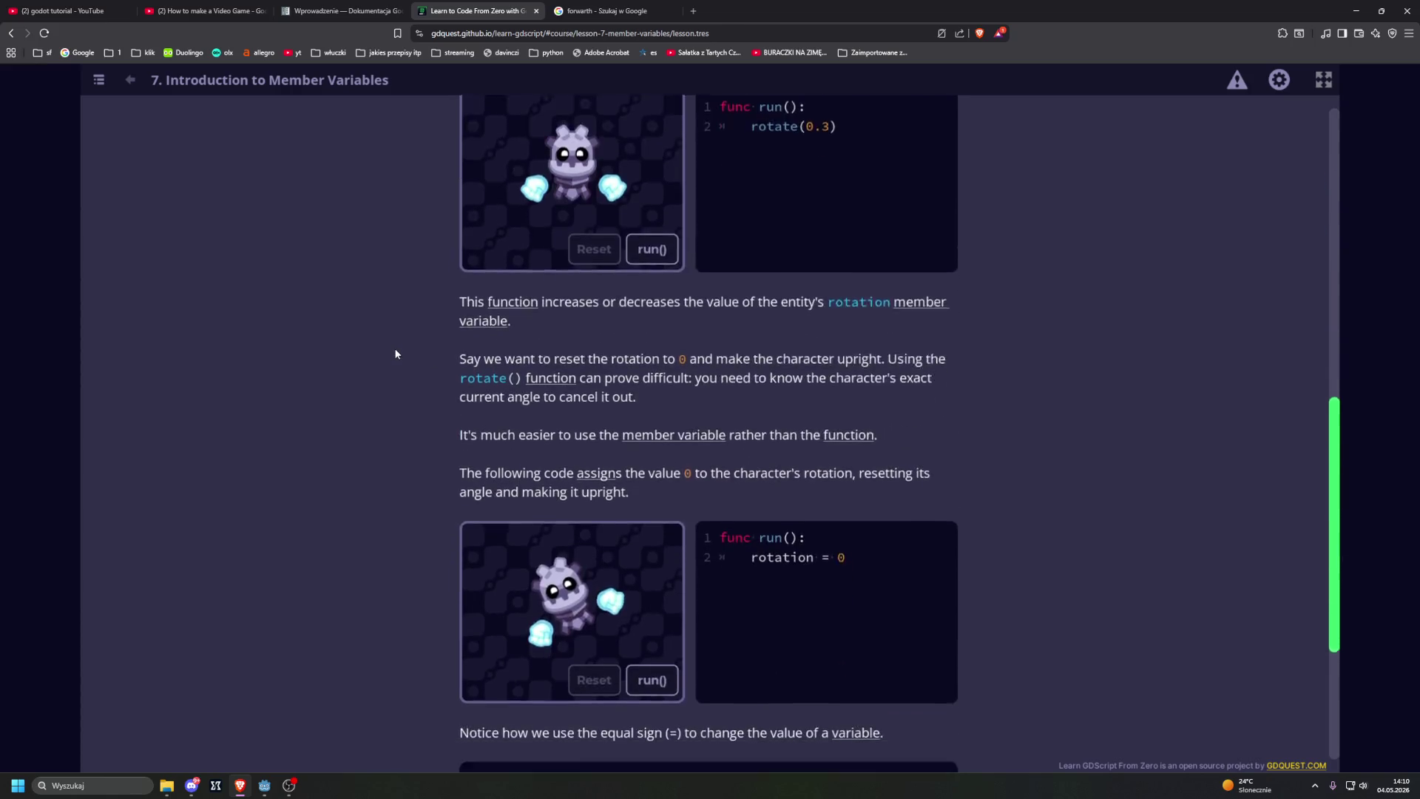
{"action": "scroll", "coordinate": [359, 358], "scroll_direction": "up", "scroll_amount": 6}
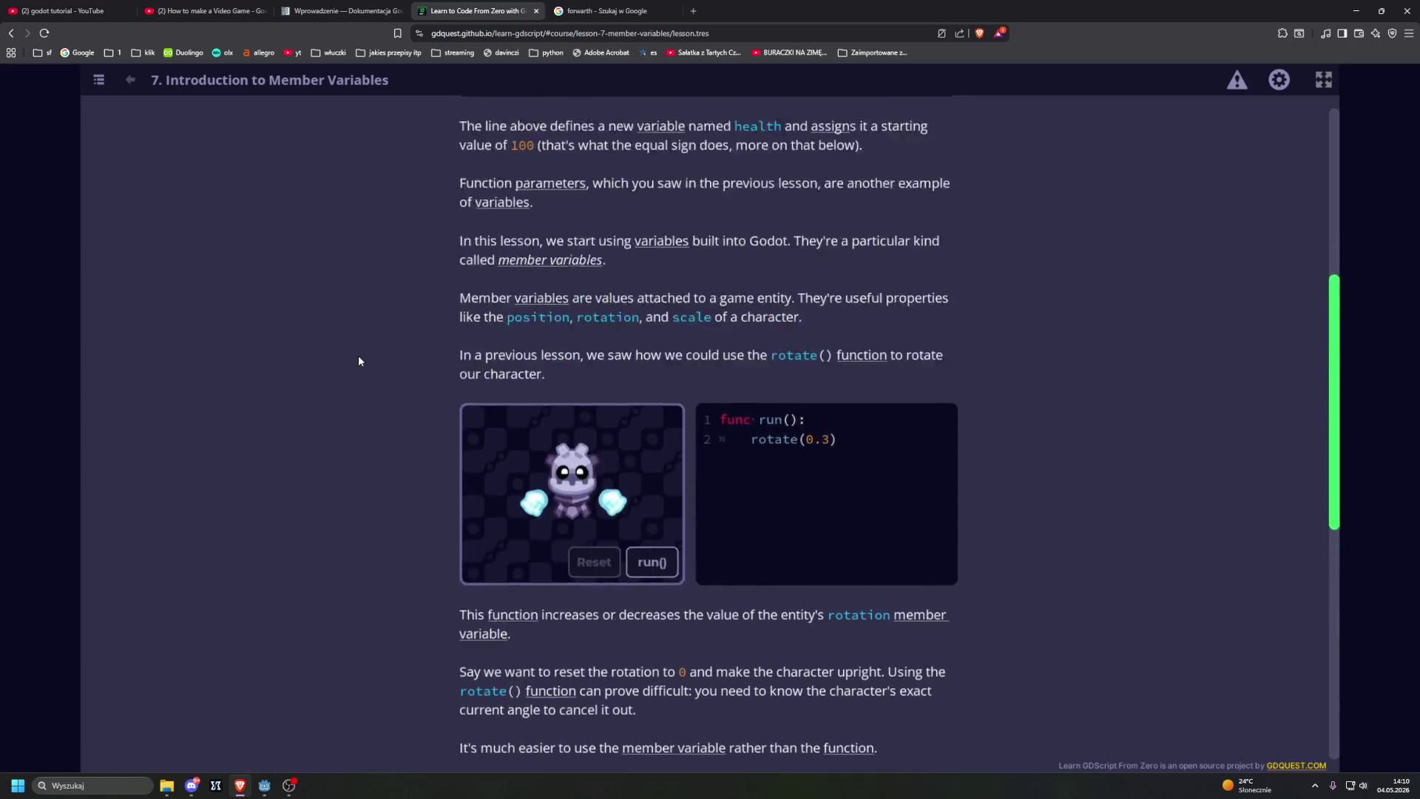
{"action": "scroll", "coordinate": [360, 360], "scroll_direction": "up", "scroll_amount": 2}
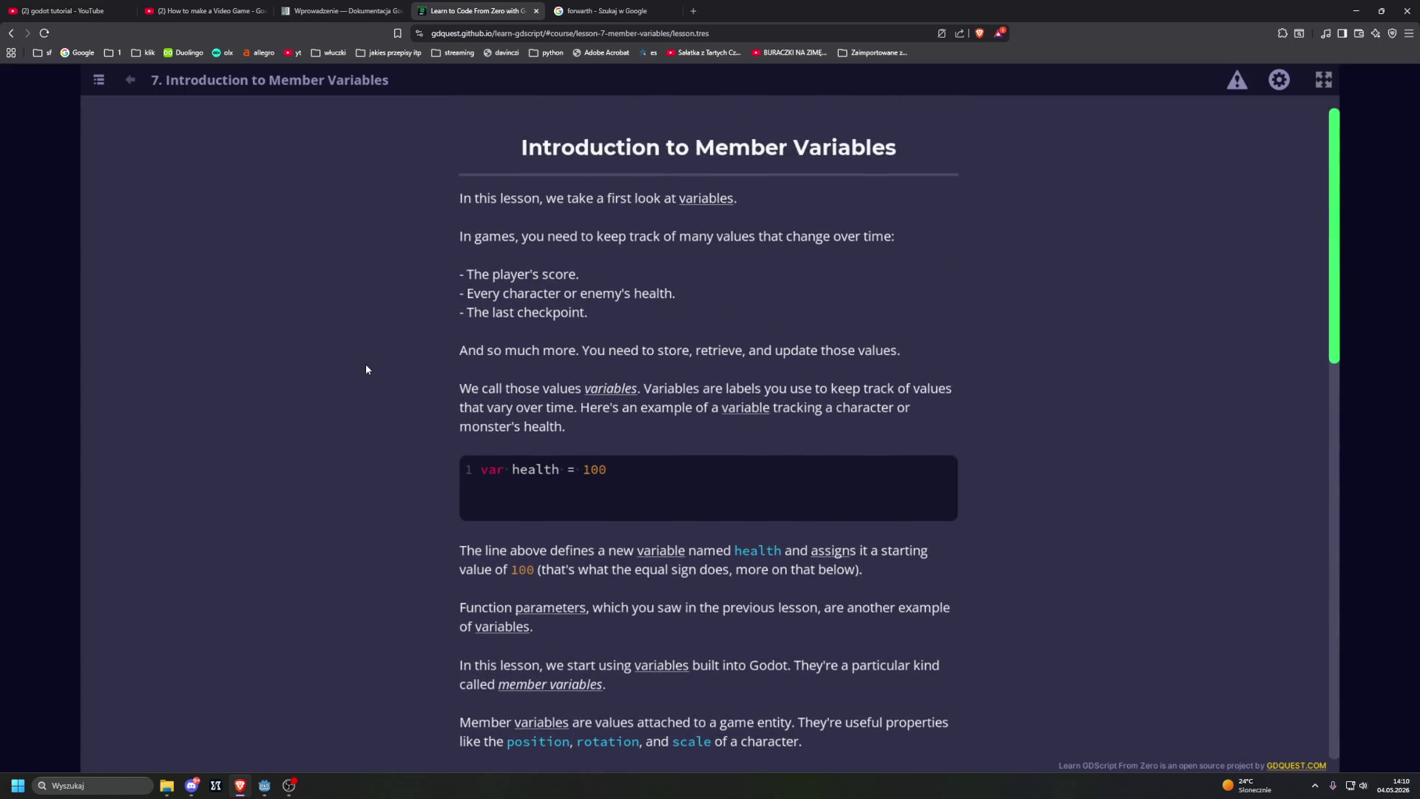
{"action": "scroll", "coordinate": [385, 362], "scroll_direction": "down", "scroll_amount": 2}
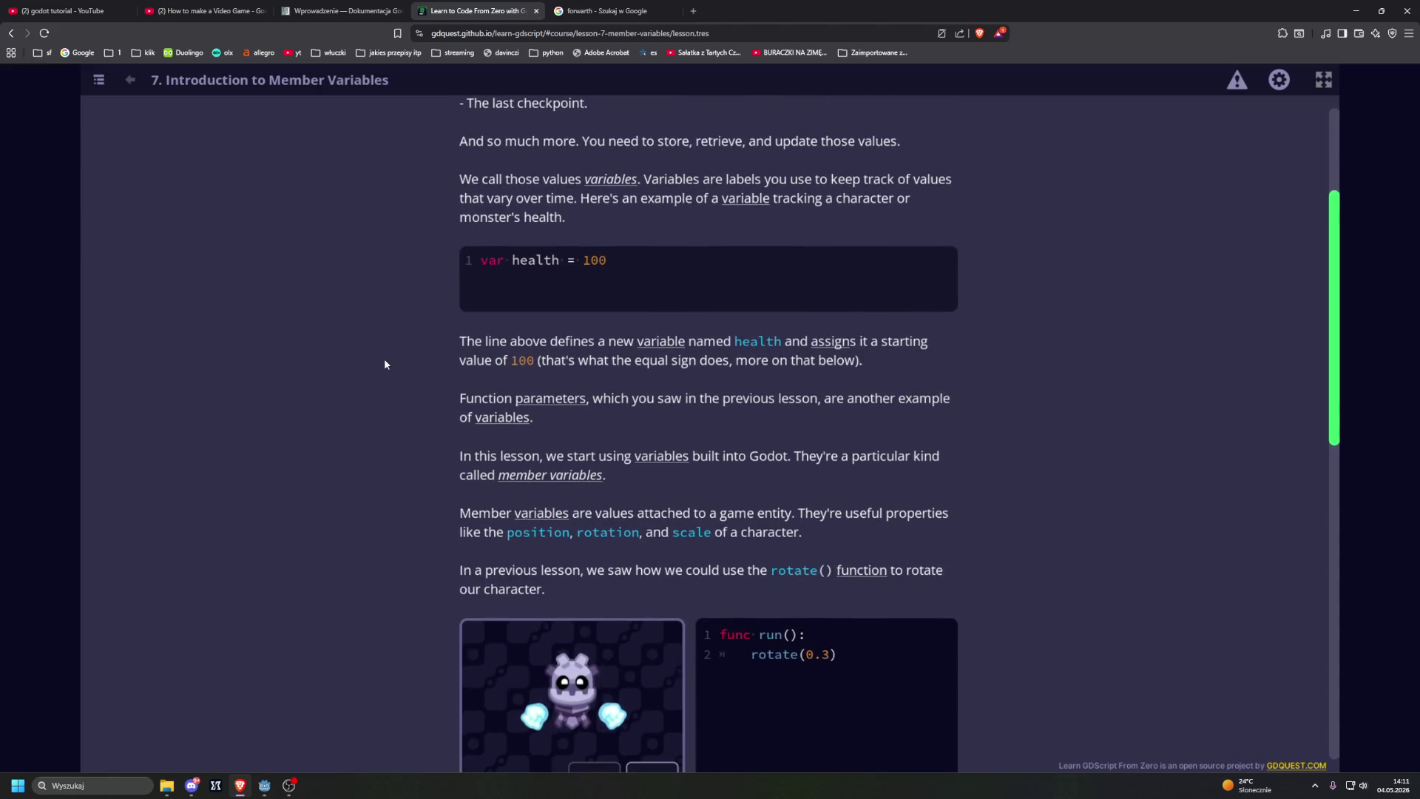
{"action": "scroll", "coordinate": [383, 364], "scroll_direction": "down", "scroll_amount": 1}
{"action": "scroll", "coordinate": [384, 358], "scroll_direction": "down", "scroll_amount": 1}
{"action": "scroll", "coordinate": [384, 358], "scroll_direction": "down", "scroll_amount": 1}
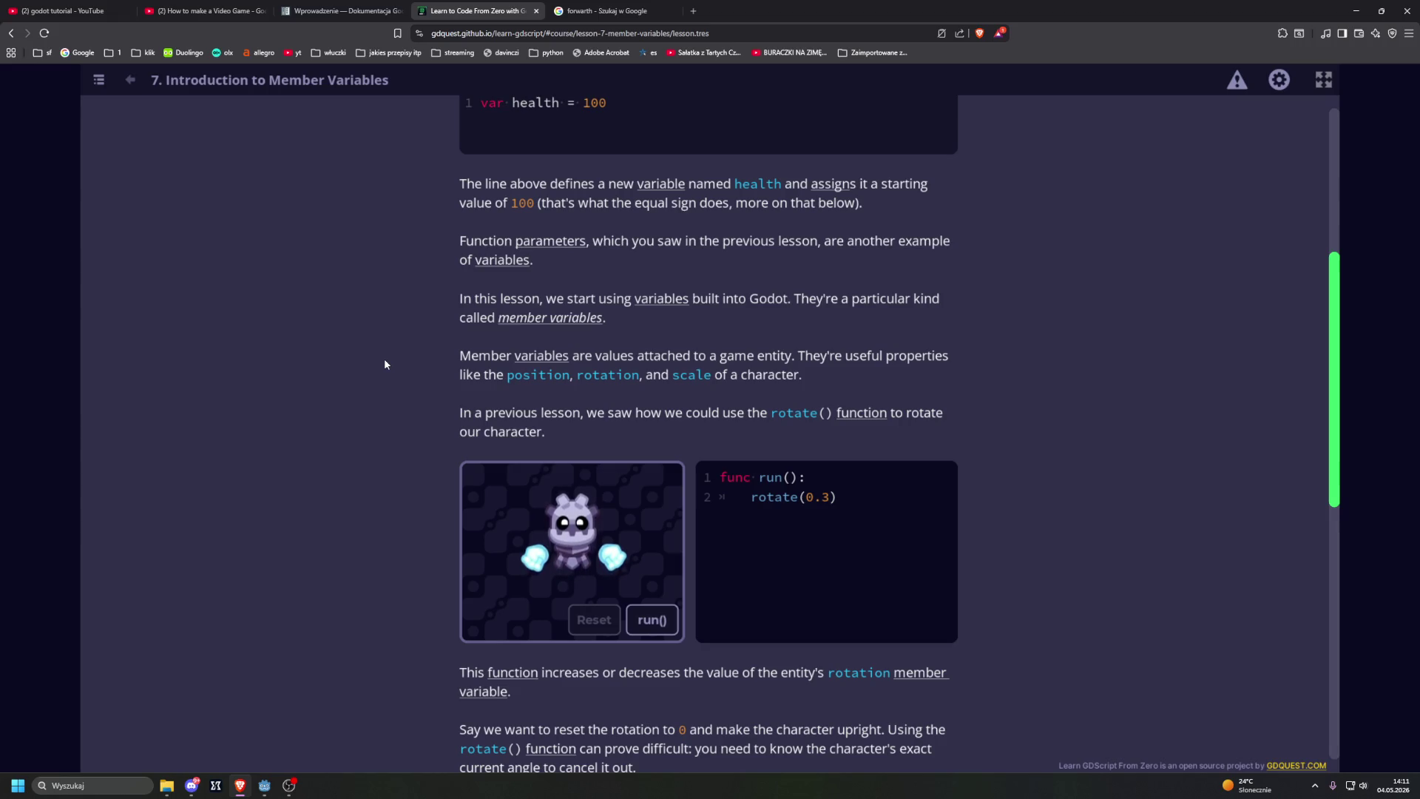
{"action": "scroll", "coordinate": [384, 364], "scroll_direction": "down", "scroll_amount": 1}
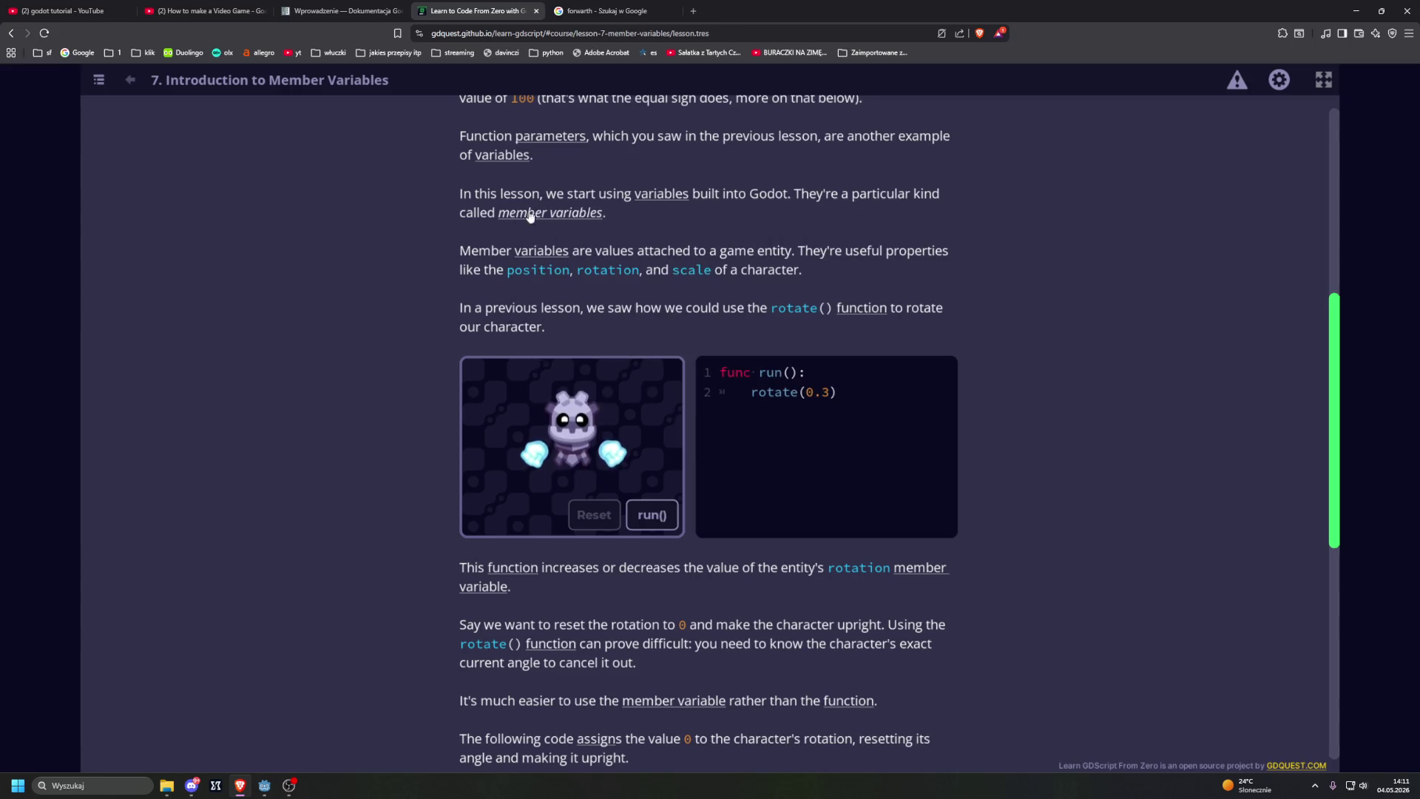
{"action": "mouse_move", "coordinate": [555, 214]}
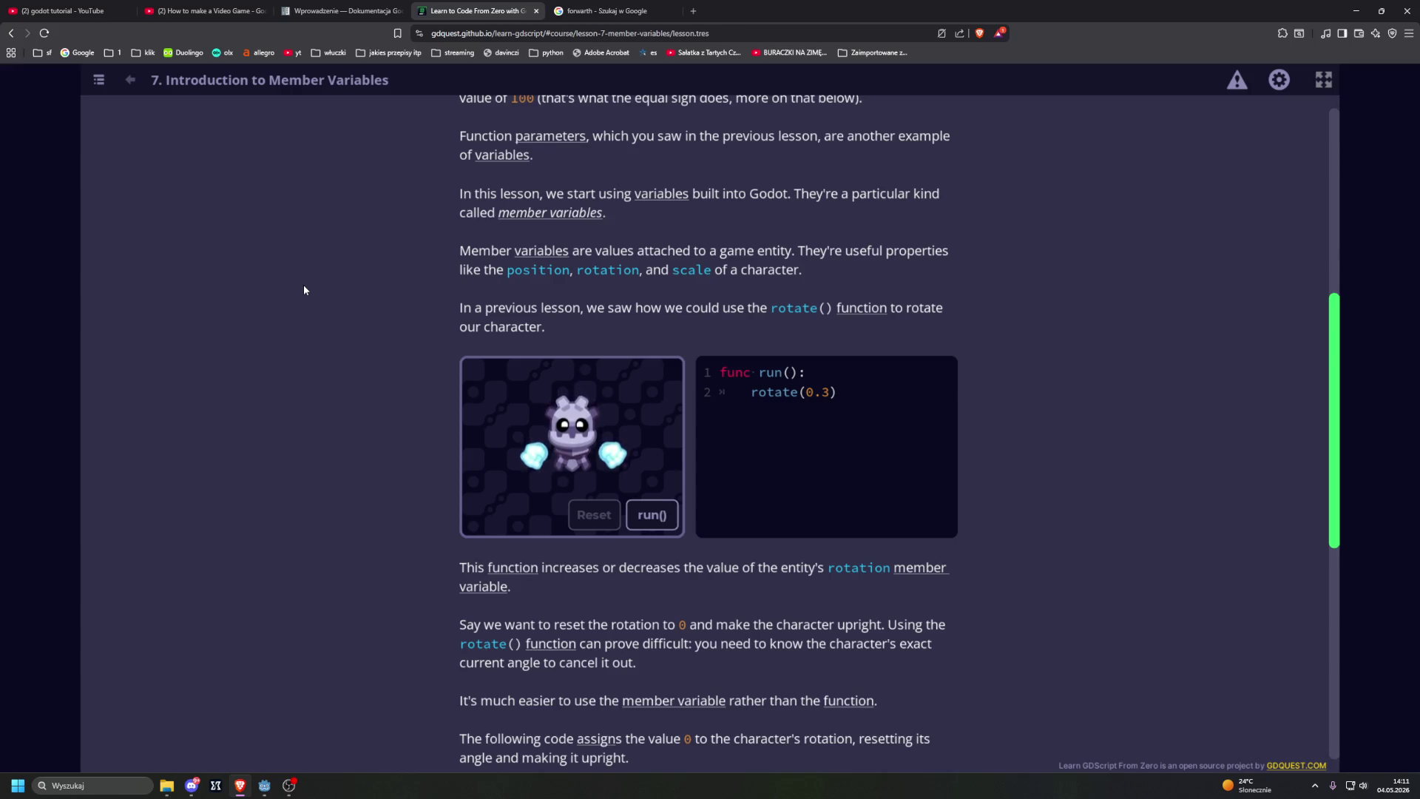
{"action": "scroll", "coordinate": [303, 289], "scroll_direction": "down", "scroll_amount": 3}
{"action": "scroll", "coordinate": [303, 288], "scroll_direction": "down", "scroll_amount": 1}
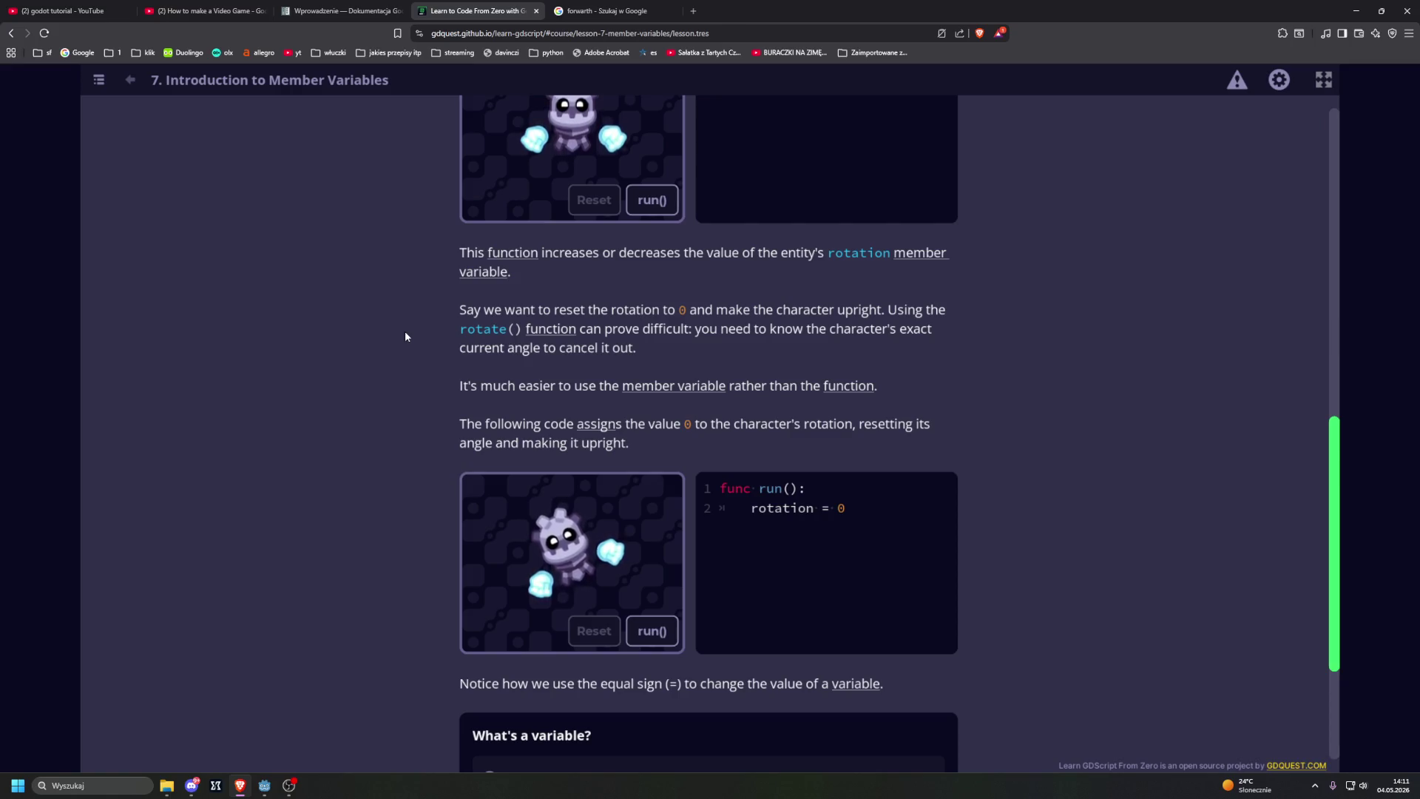
{"action": "scroll", "coordinate": [405, 336], "scroll_direction": "down", "scroll_amount": 3}
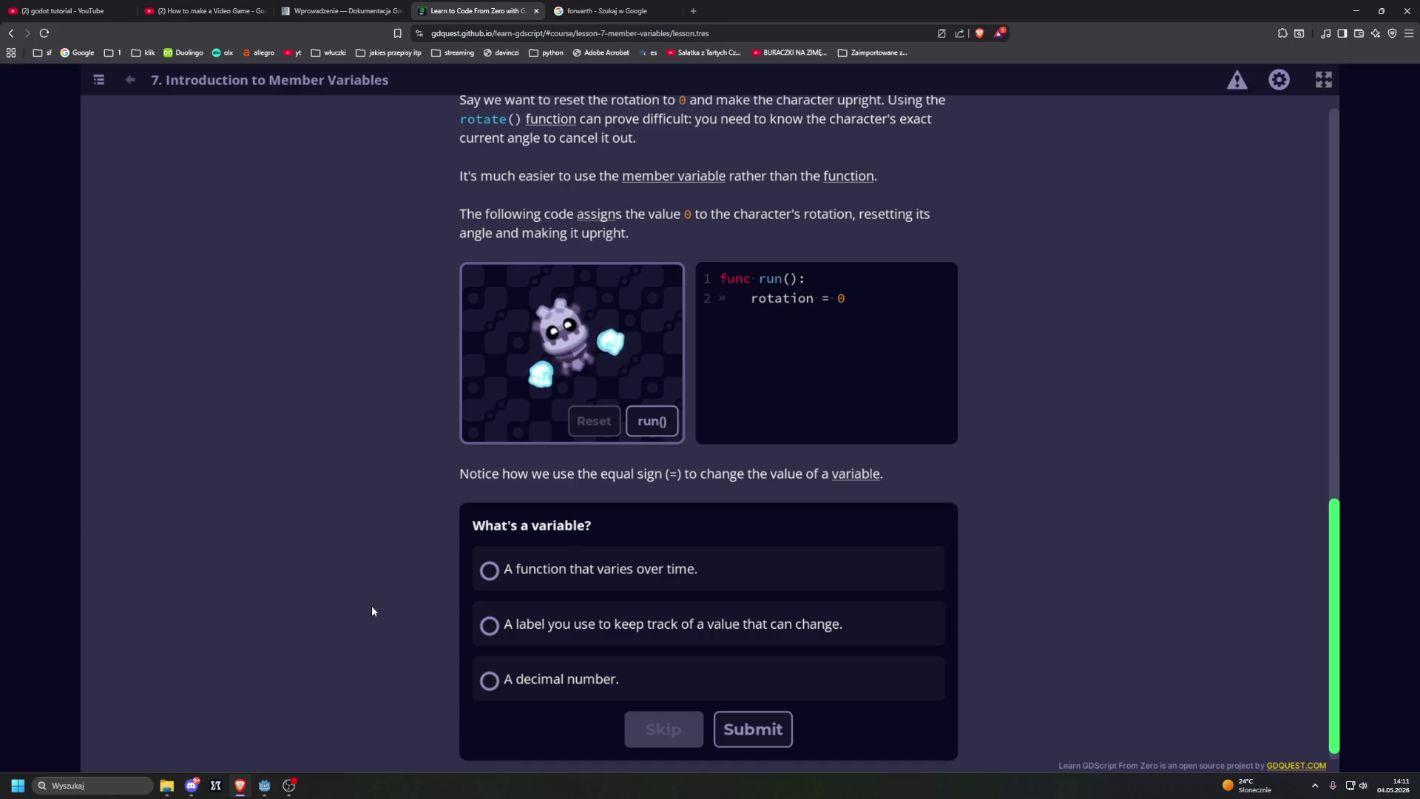
{"action": "left_click", "coordinate": [493, 633]}
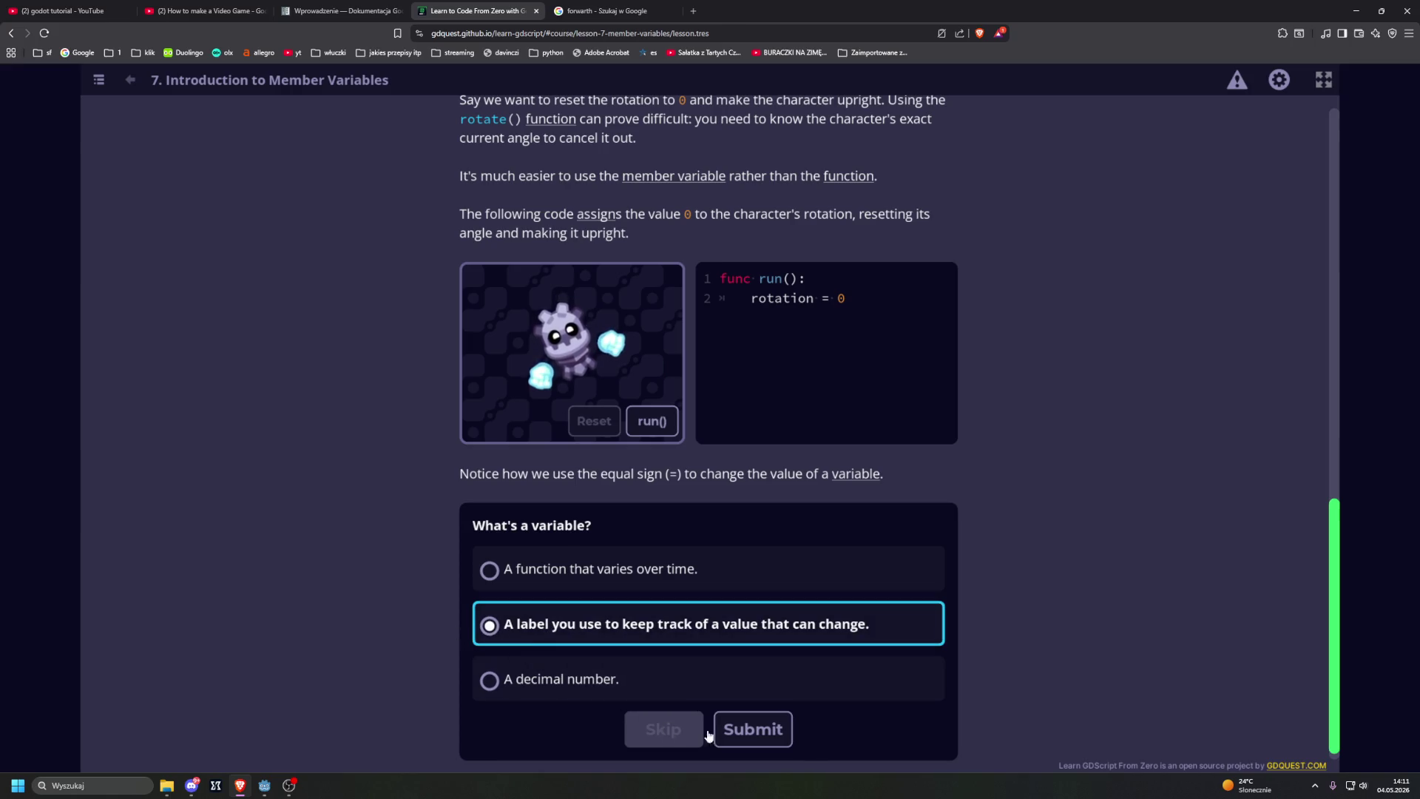
Step: Submit the variable quiz answer and scroll down to the position example
{"action": "left_click", "coordinate": [753, 729]}
{"action": "scroll", "coordinate": [319, 480], "scroll_direction": "down", "scroll_amount": 3}
{"action": "scroll", "coordinate": [320, 486], "scroll_direction": "down", "scroll_amount": 1}
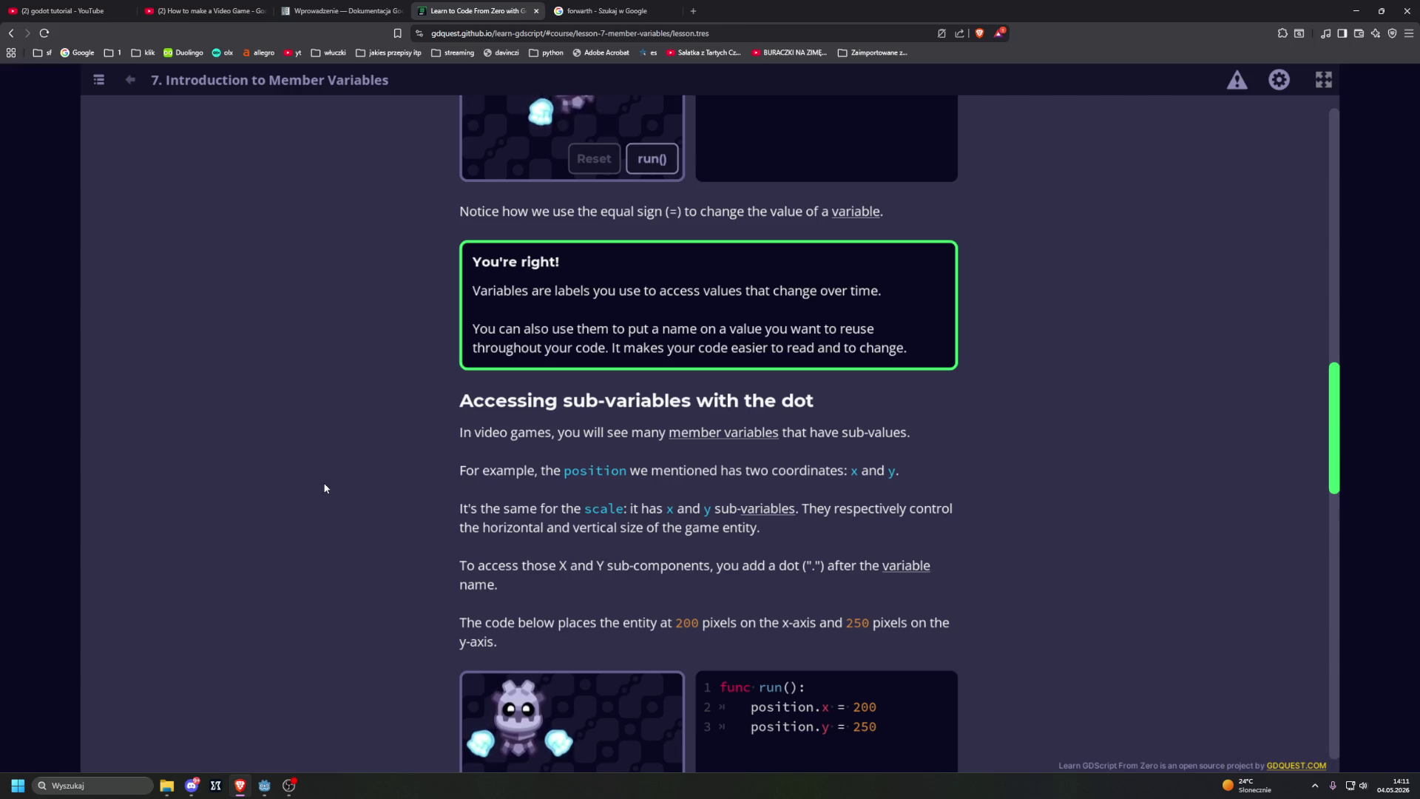
{"action": "scroll", "coordinate": [324, 488], "scroll_direction": "down", "scroll_amount": 2}
{"action": "scroll", "coordinate": [326, 486], "scroll_direction": "down", "scroll_amount": 1}
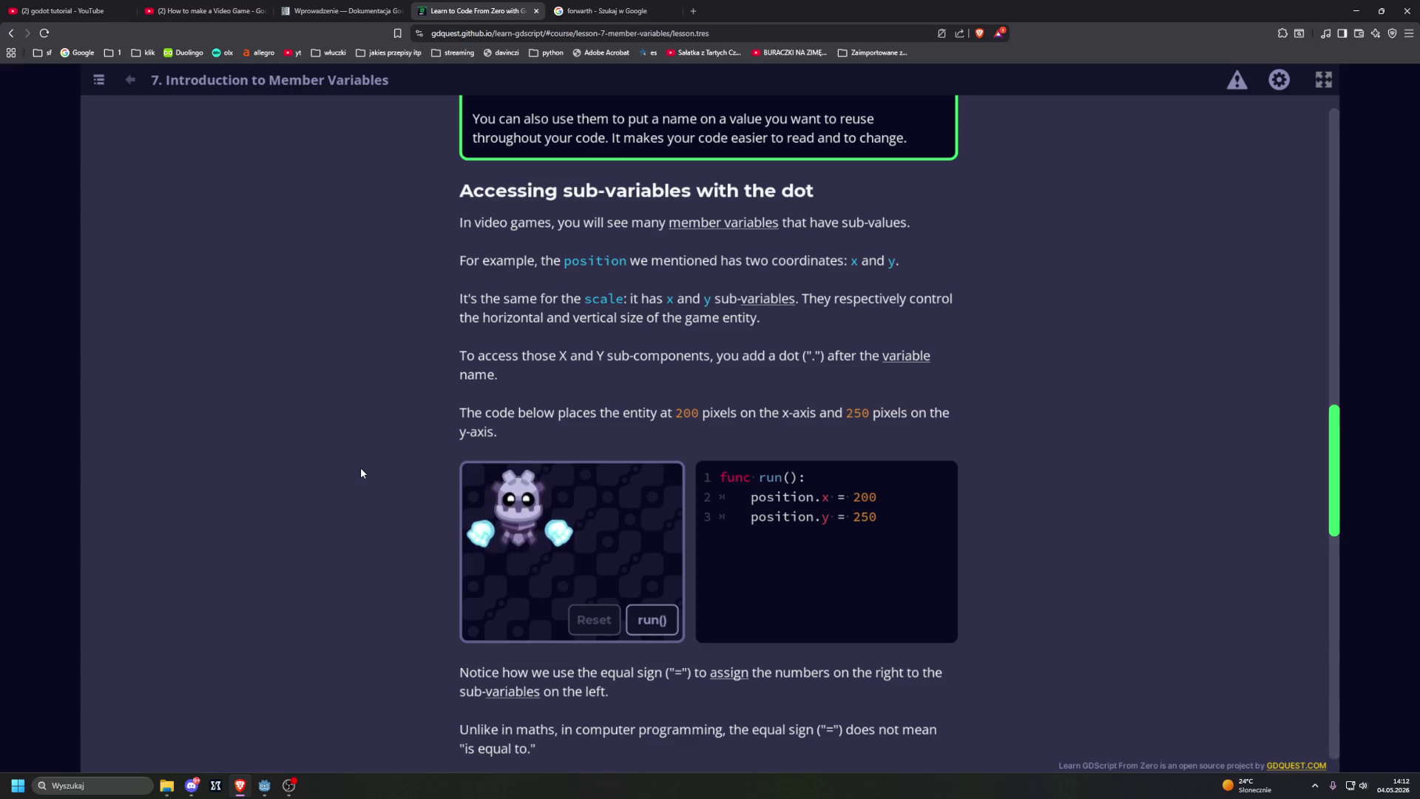
{"action": "scroll", "coordinate": [358, 471], "scroll_direction": "down", "scroll_amount": 2}
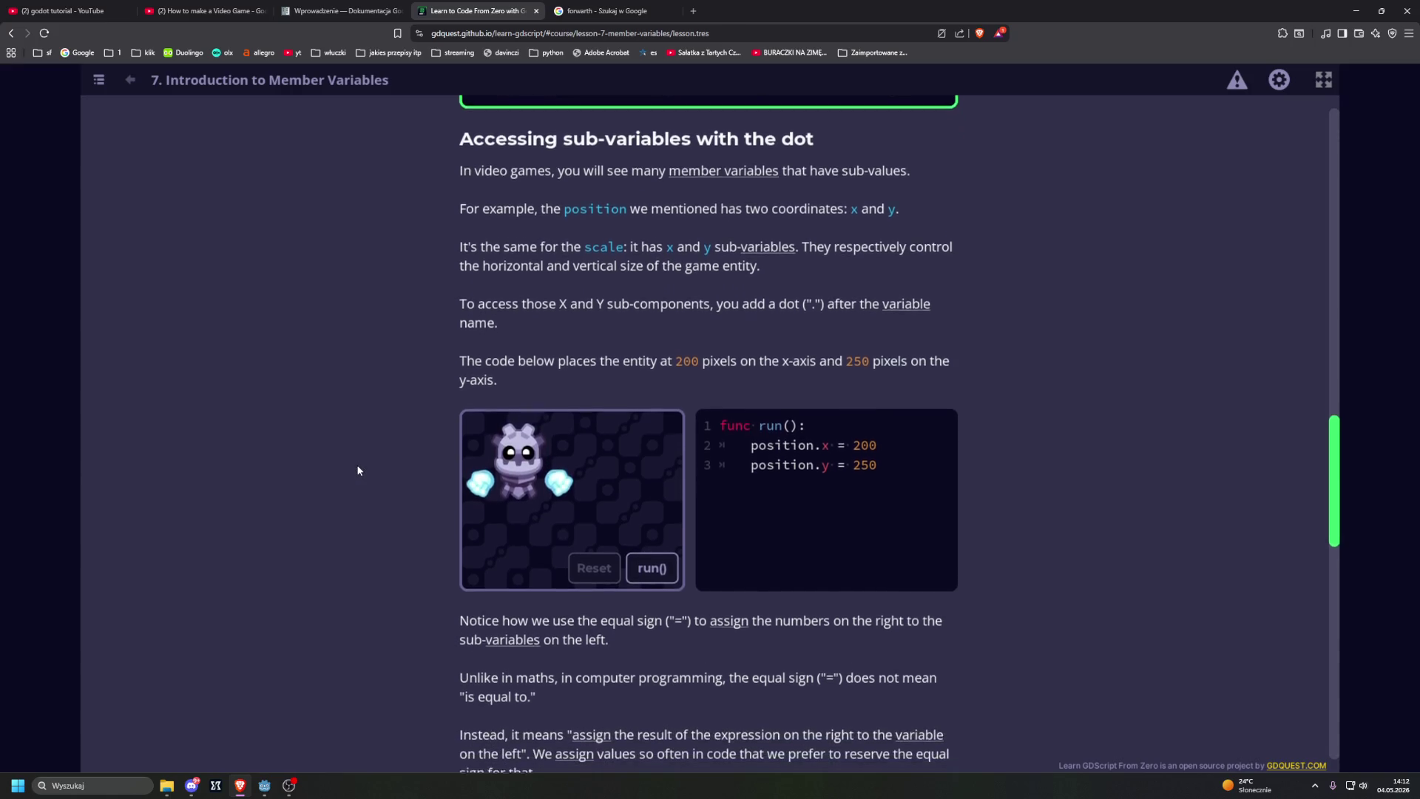
{"action": "scroll", "coordinate": [358, 470], "scroll_direction": "down", "scroll_amount": 3}
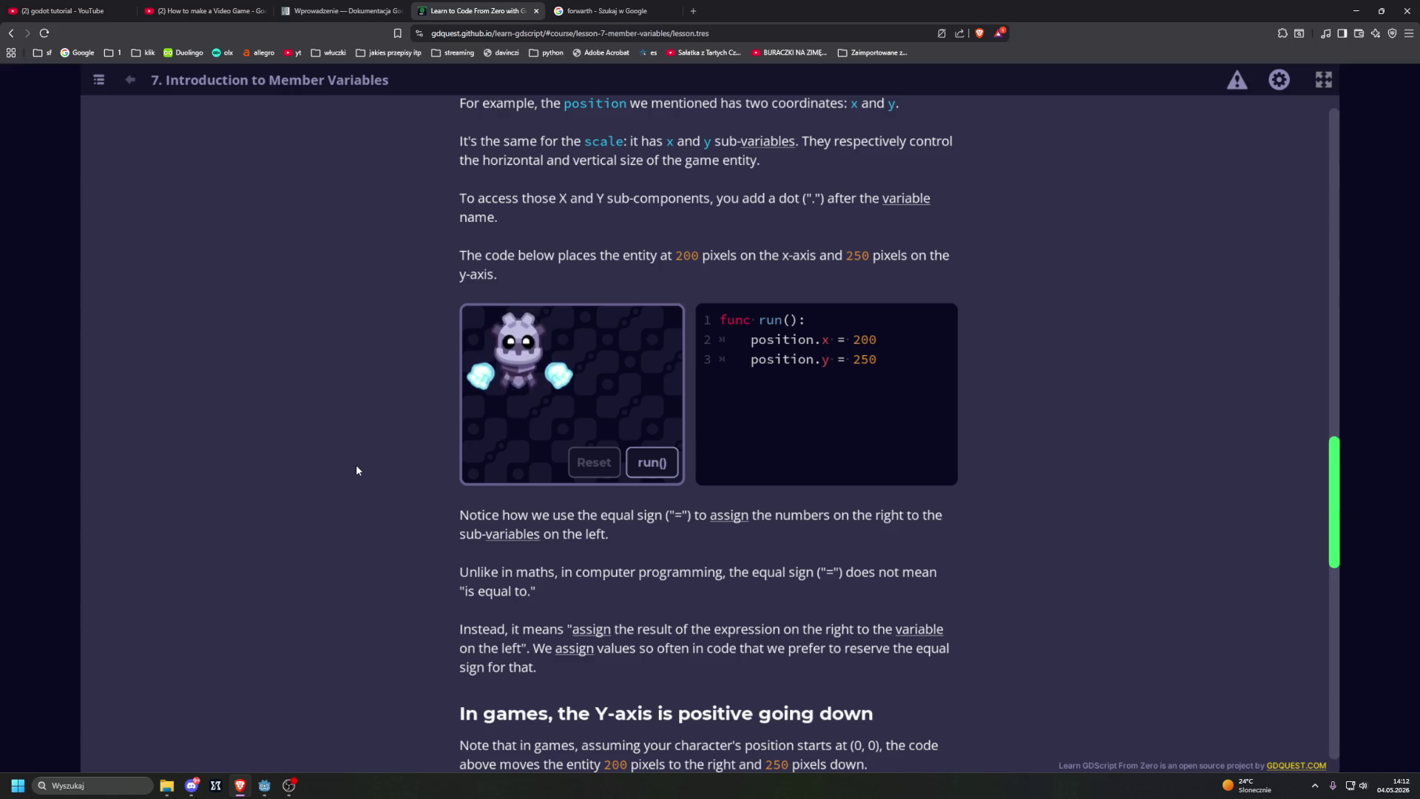
Step: Run the position.x = 200, position.y = 250 example twice, resetting the robot each time
{"action": "left_click", "coordinate": [652, 463]}
{"action": "left_click", "coordinate": [570, 464]}
{"action": "left_click", "coordinate": [640, 466]}
{"action": "left_click", "coordinate": [595, 462]}
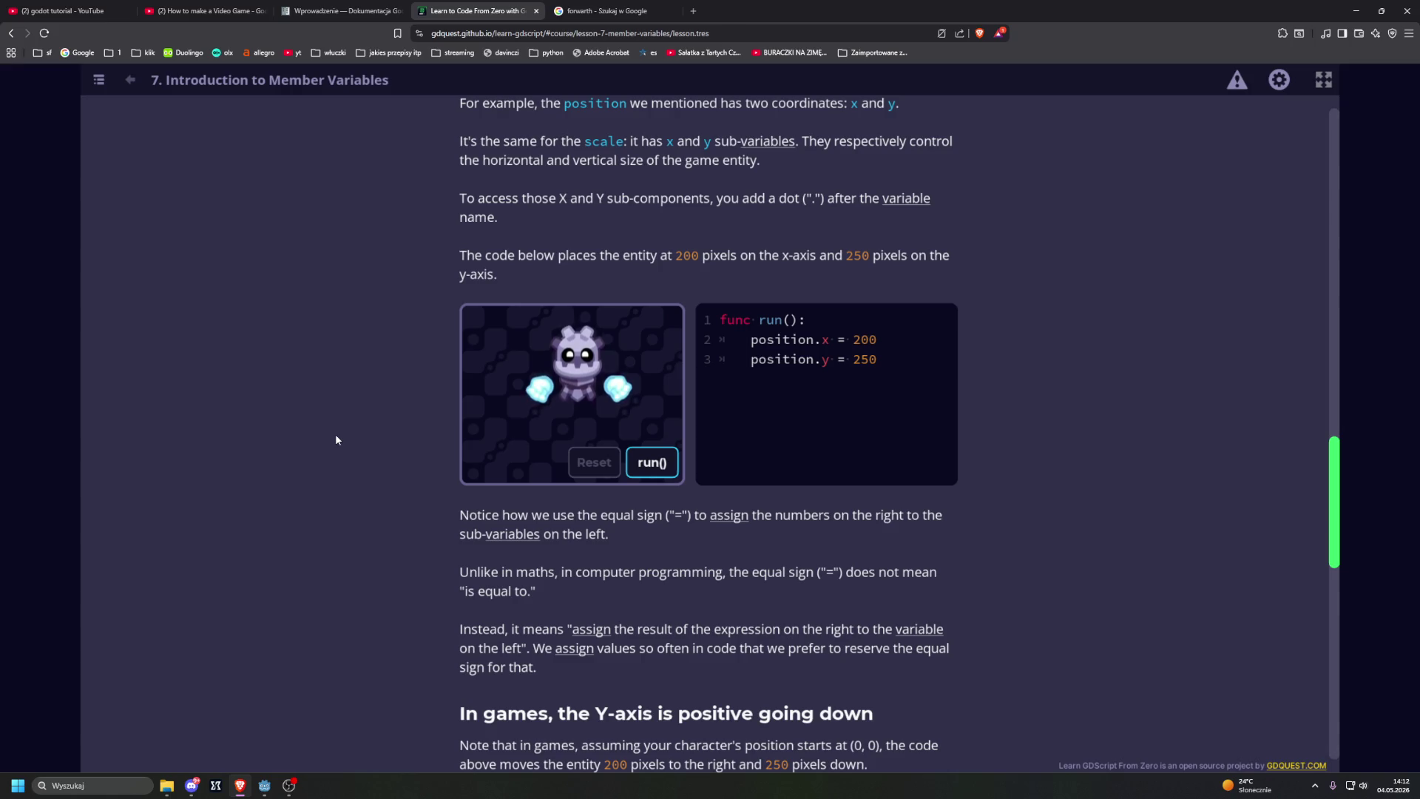
Step: Expand the 'Why does the Y-axis point downwards?' explanation
{"action": "scroll", "coordinate": [337, 441], "scroll_direction": "down", "scroll_amount": 5}
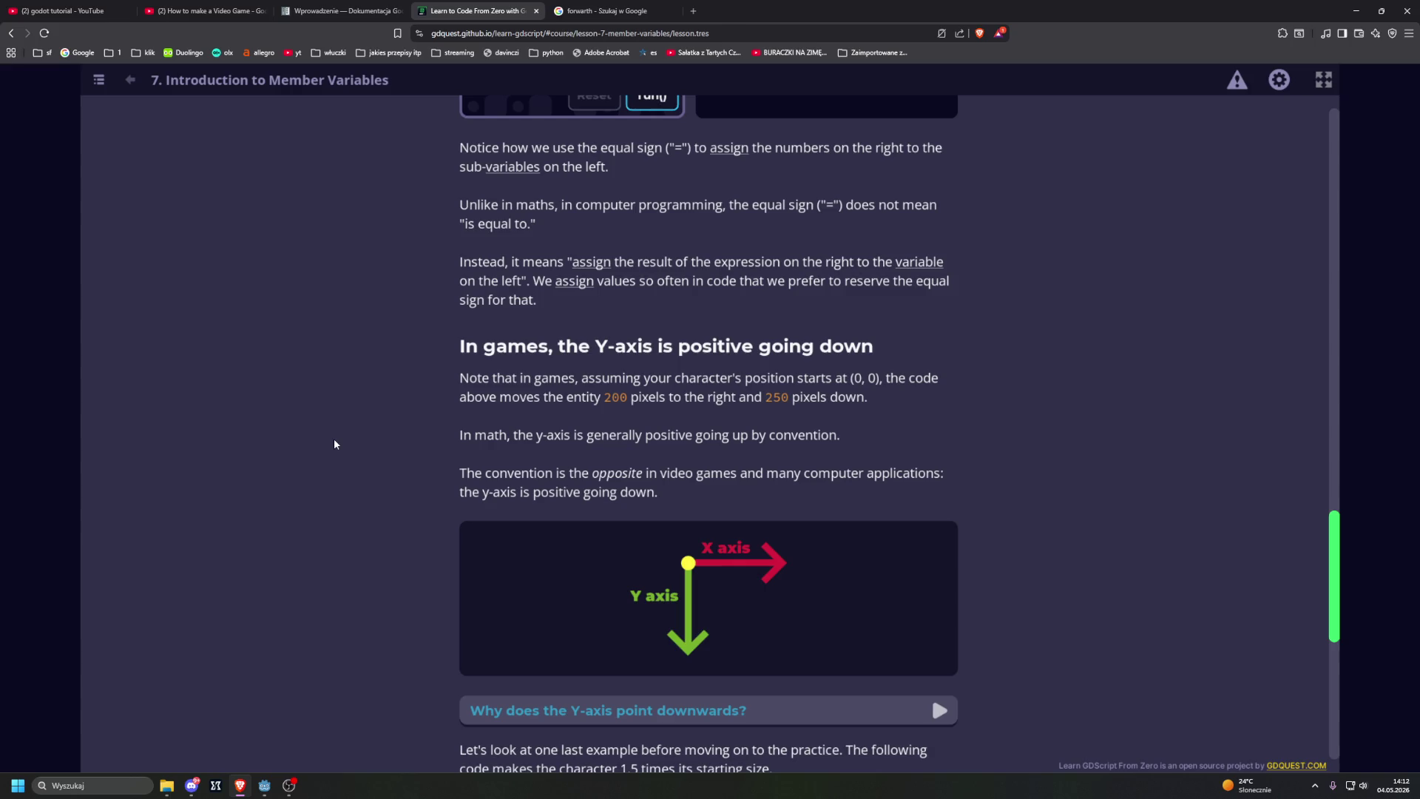
{"action": "scroll", "coordinate": [334, 444], "scroll_direction": "down", "scroll_amount": 4}
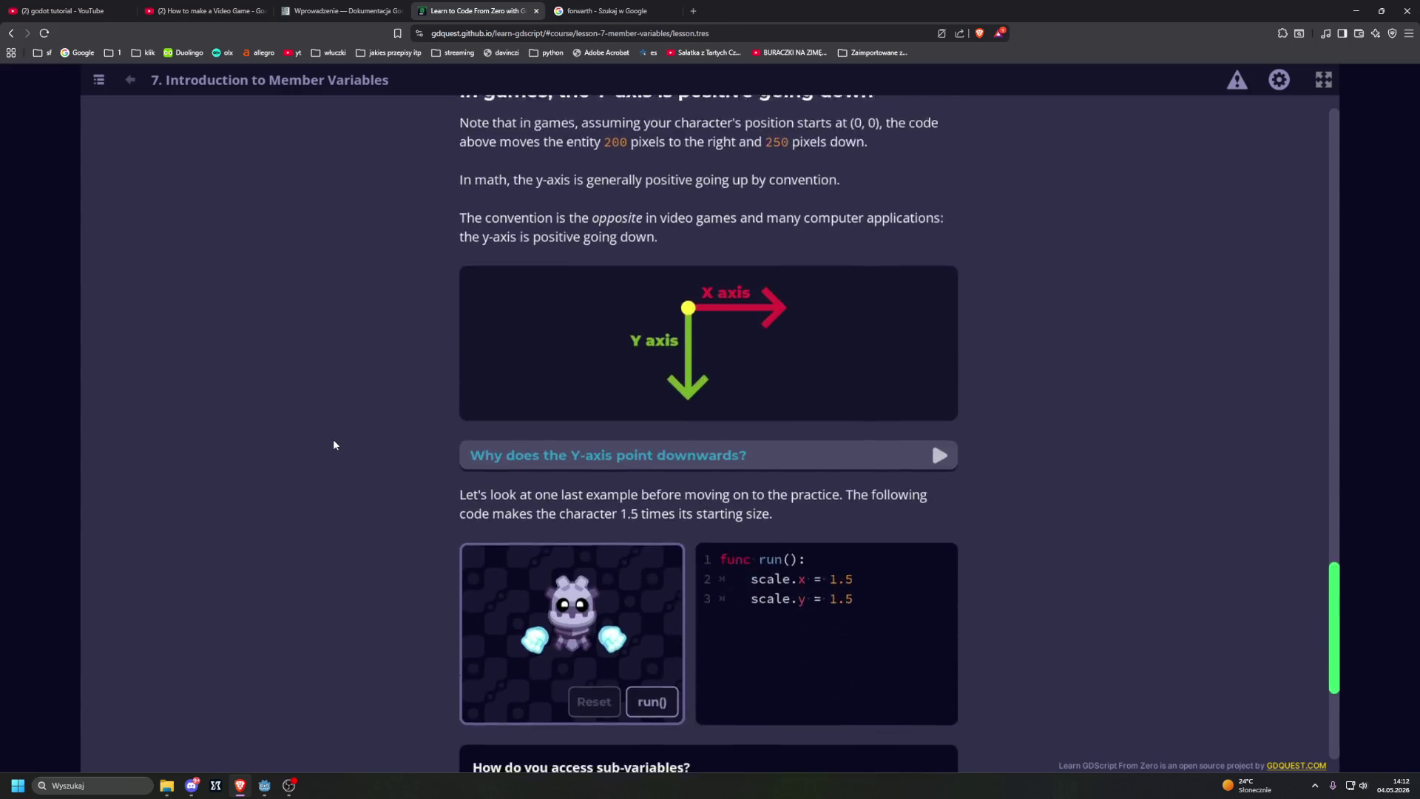
{"action": "scroll", "coordinate": [333, 443], "scroll_direction": "up", "scroll_amount": 1}
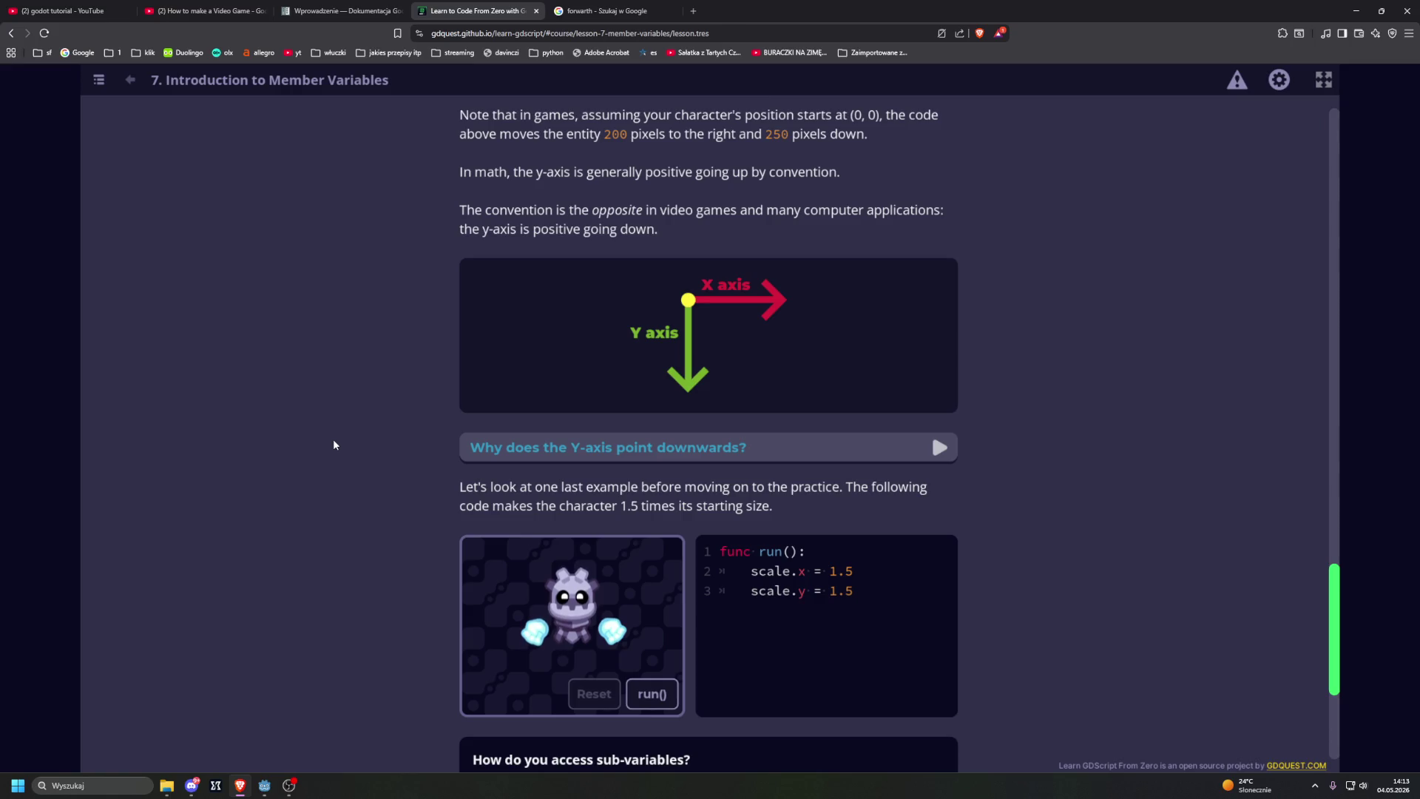
{"action": "left_click", "coordinate": [496, 458]}
Step: Run the 1.5 scale example on the robot, then reset it to normal size
{"action": "scroll", "coordinate": [355, 436], "scroll_direction": "down", "scroll_amount": 1}
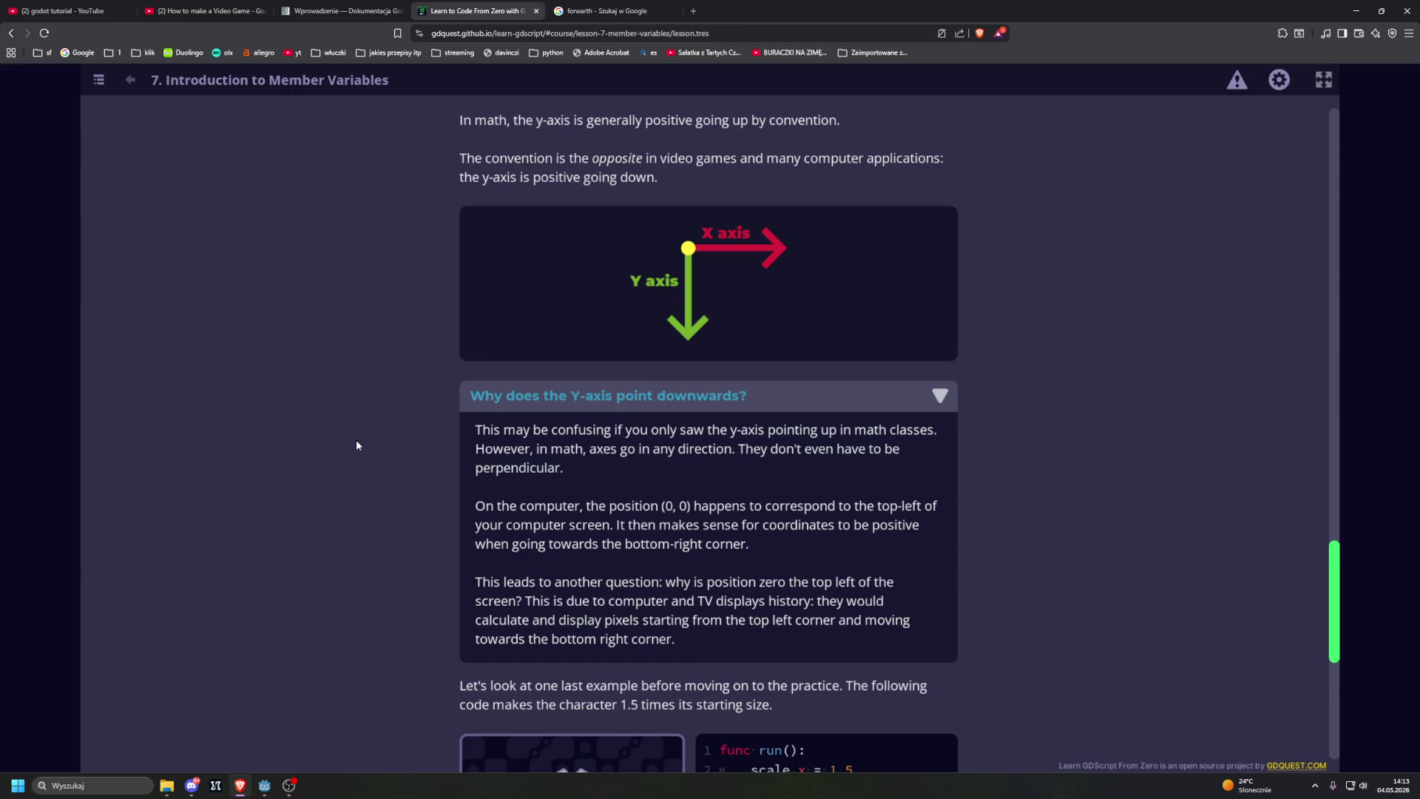
{"action": "scroll", "coordinate": [356, 445], "scroll_direction": "down", "scroll_amount": 2}
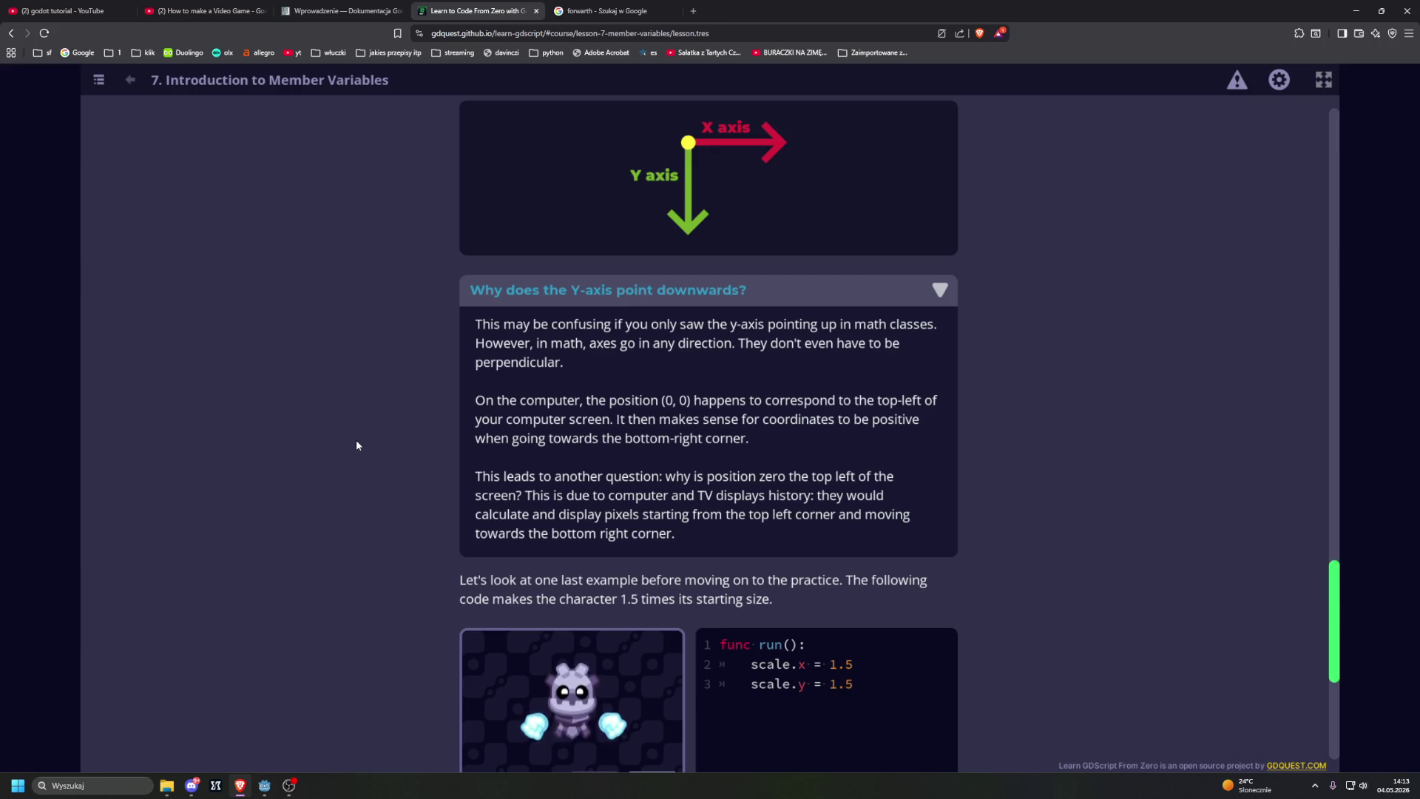
{"action": "scroll", "coordinate": [356, 445], "scroll_direction": "down", "scroll_amount": 3}
{"action": "scroll", "coordinate": [357, 445], "scroll_direction": "down", "scroll_amount": 1}
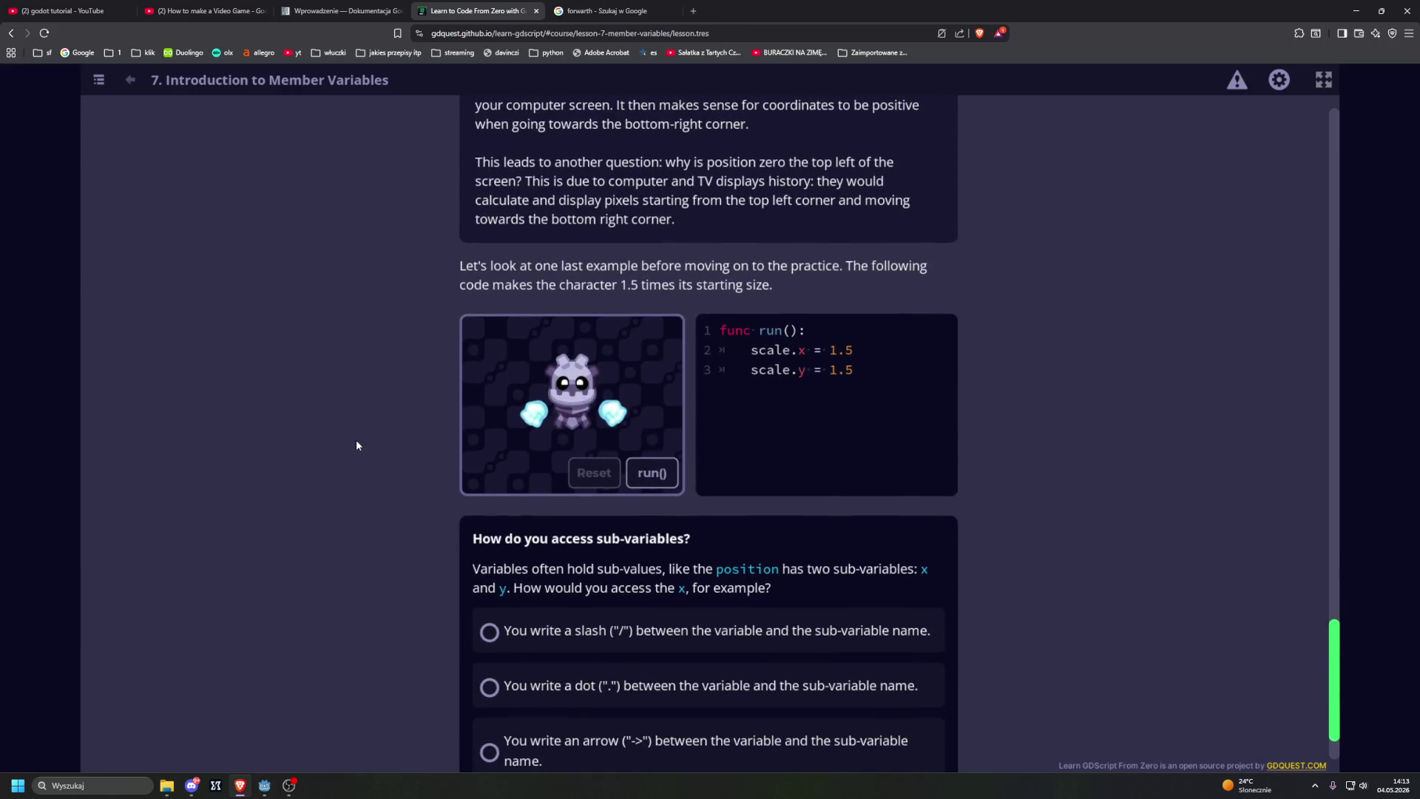
{"action": "left_click", "coordinate": [650, 473]}
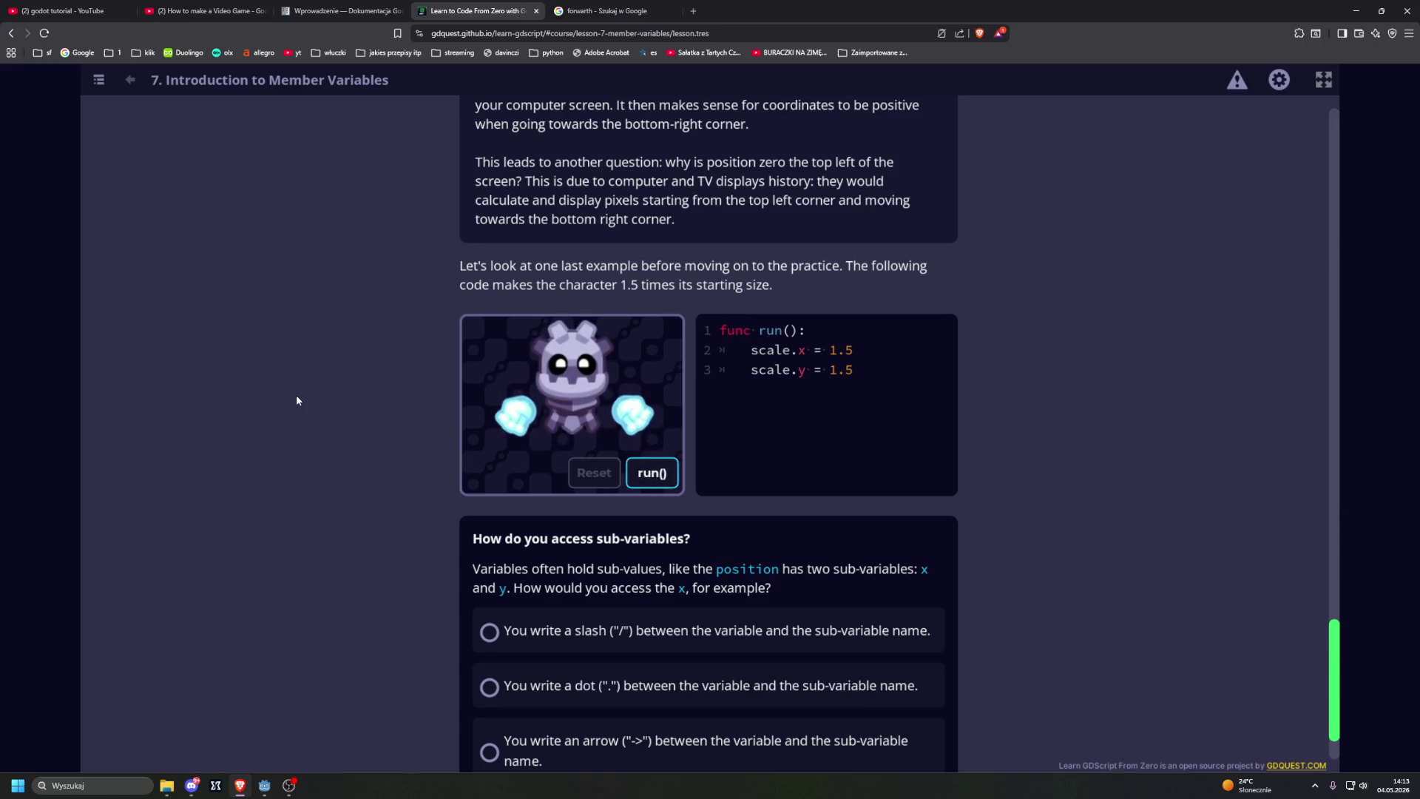
{"action": "left_click", "coordinate": [594, 472]}
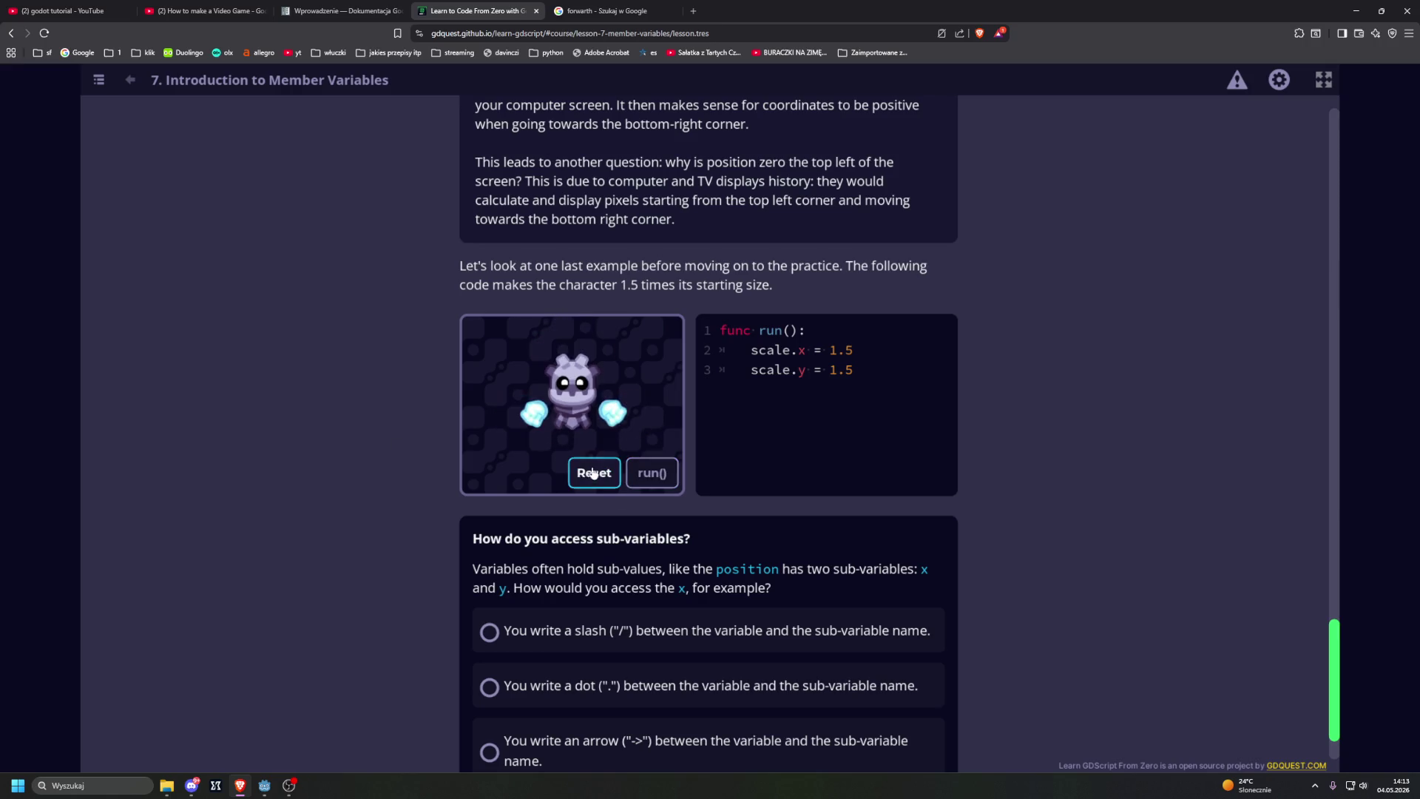
Step: Choose the dot answer for the sub-variables quiz and submit it
{"action": "scroll", "coordinate": [344, 473], "scroll_direction": "down", "scroll_amount": 1}
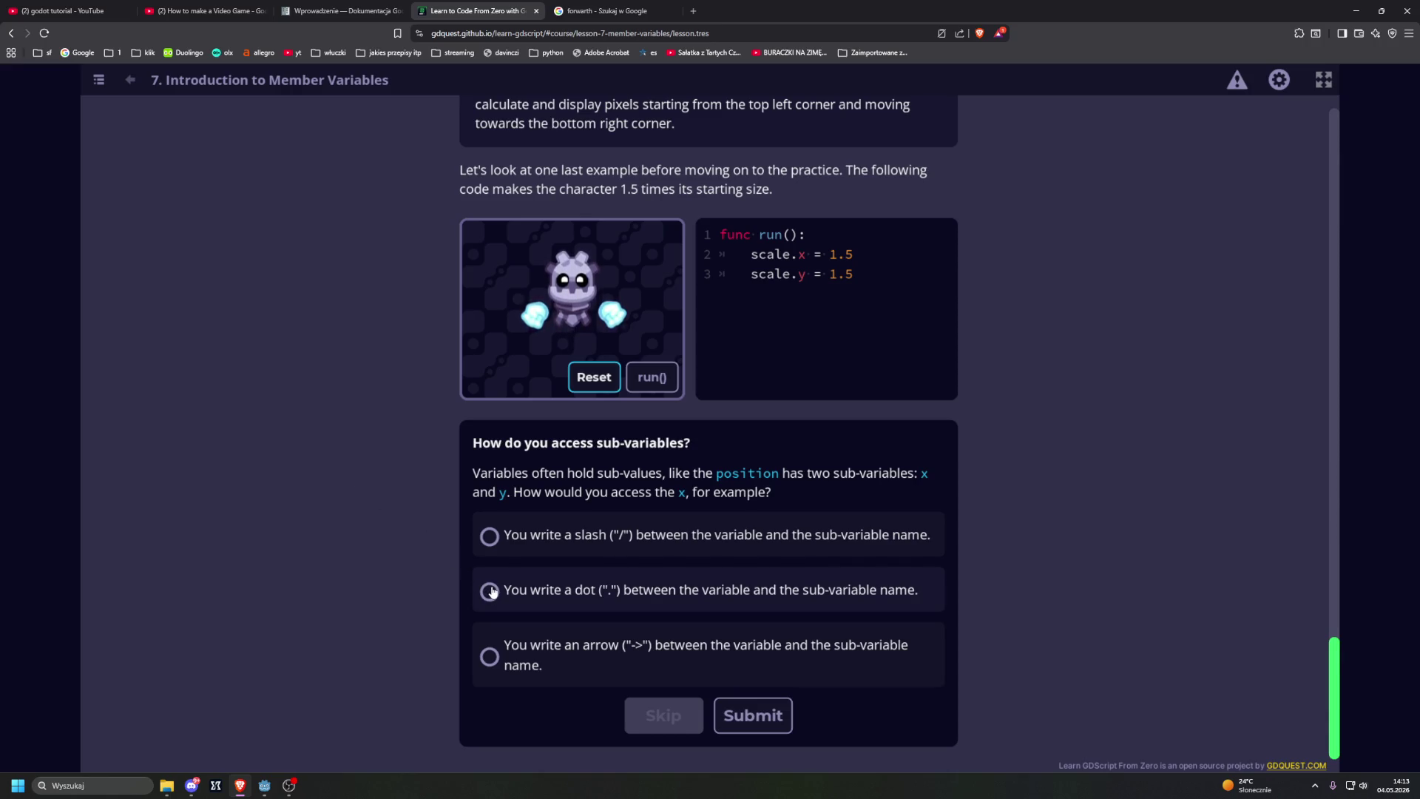
{"action": "left_click", "coordinate": [490, 591]}
{"action": "left_click", "coordinate": [753, 715]}
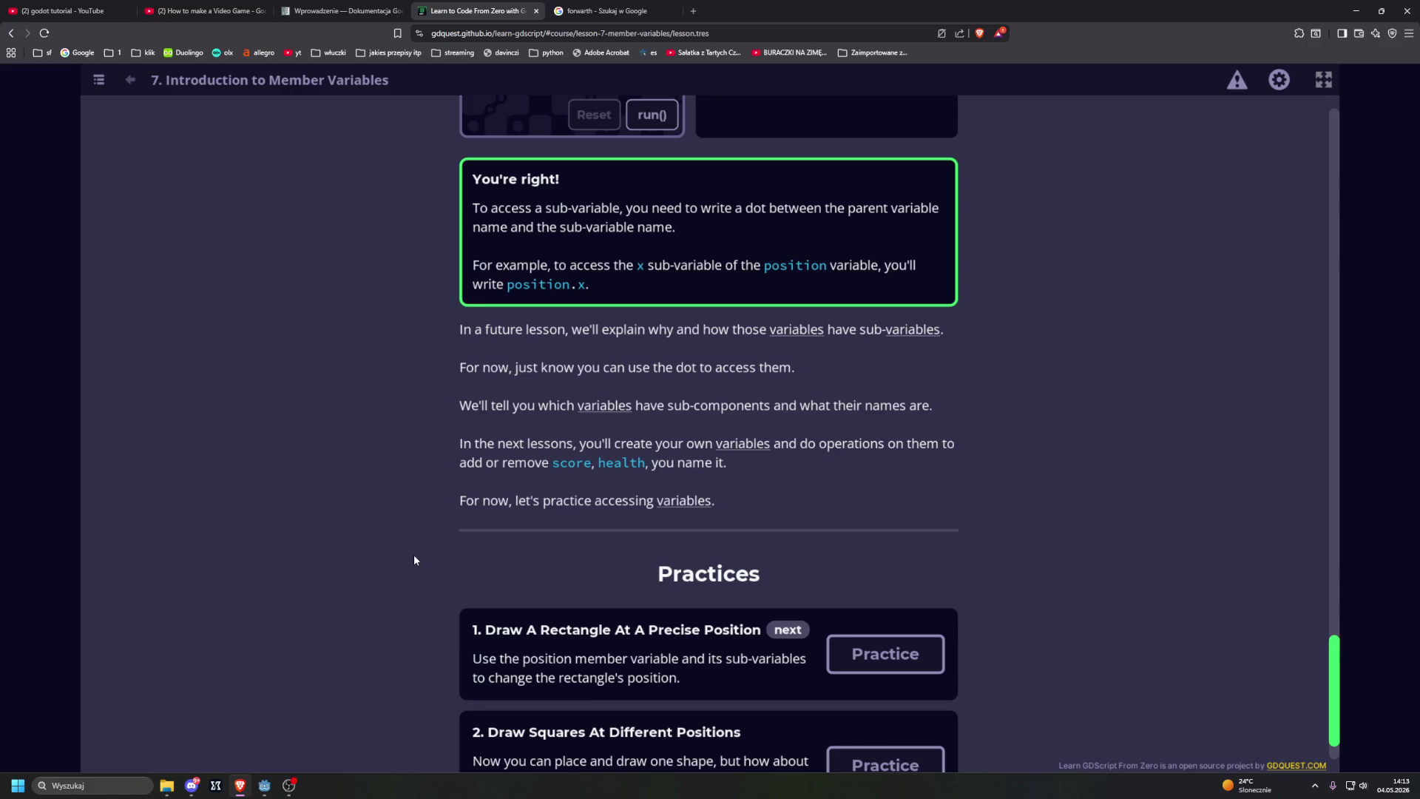
{"action": "scroll", "coordinate": [547, 584], "scroll_direction": "down", "scroll_amount": 1}
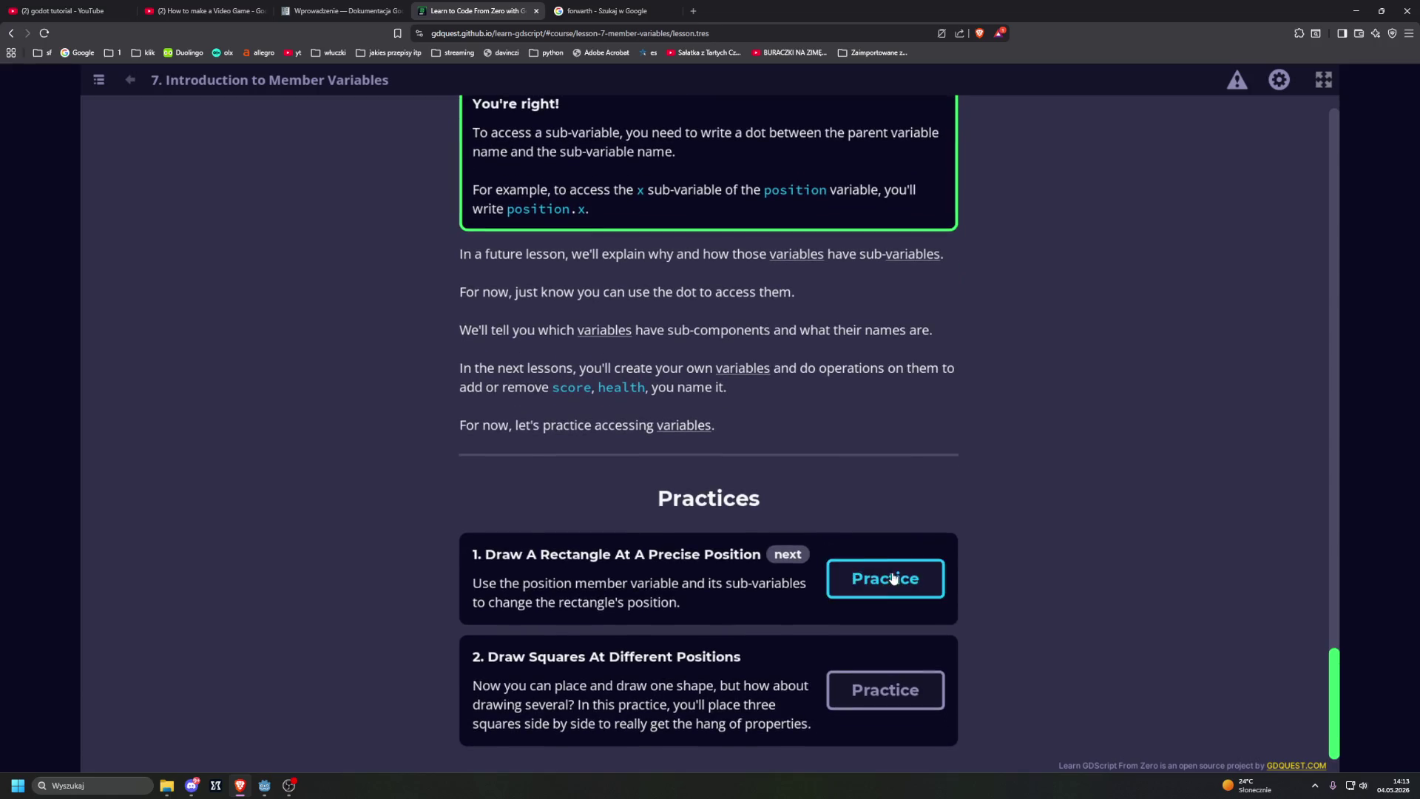
Step: Open the precise-position practice and set position.x to 120 and position.y to 100
{"action": "left_click", "coordinate": [885, 579]}
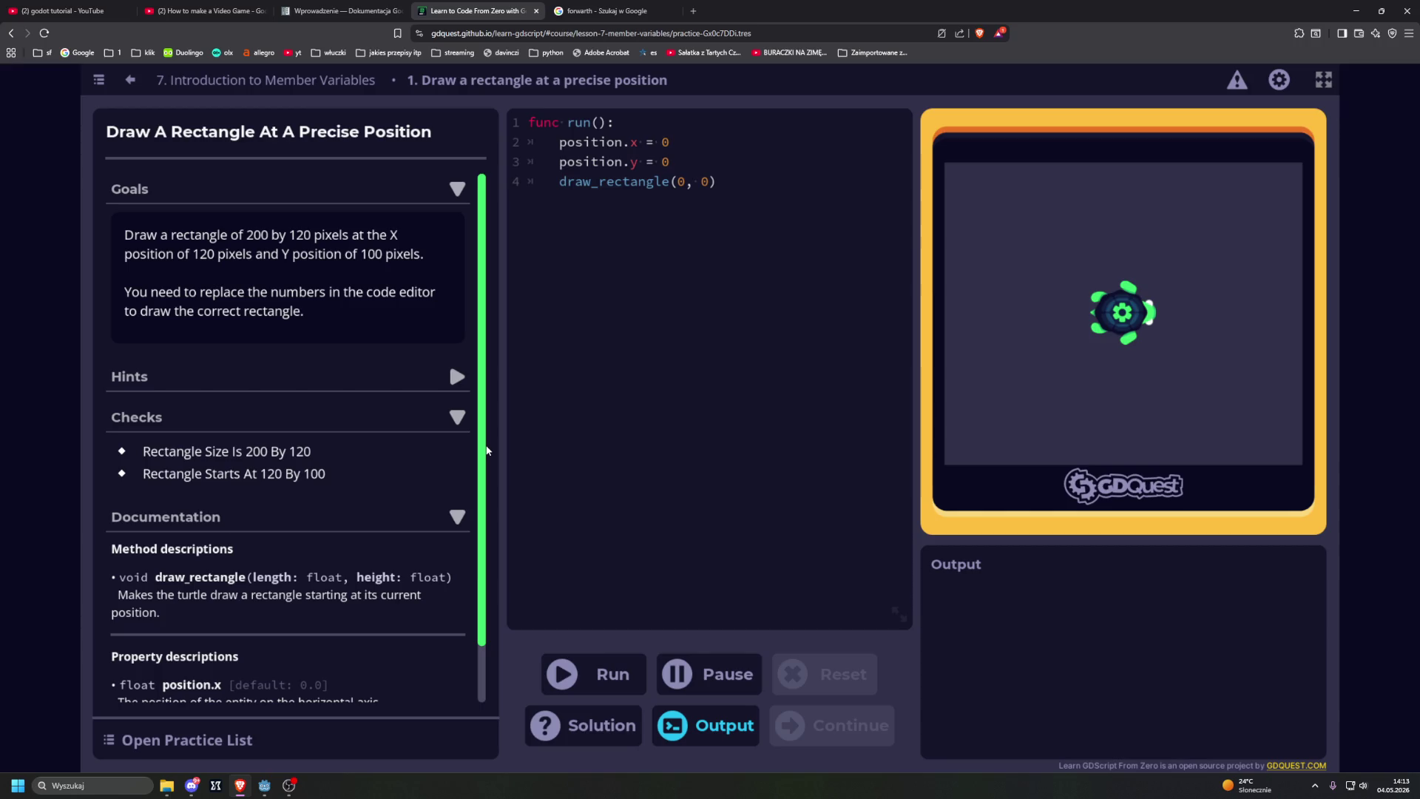
{"action": "scroll", "coordinate": [178, 437], "scroll_direction": "down", "scroll_amount": 1}
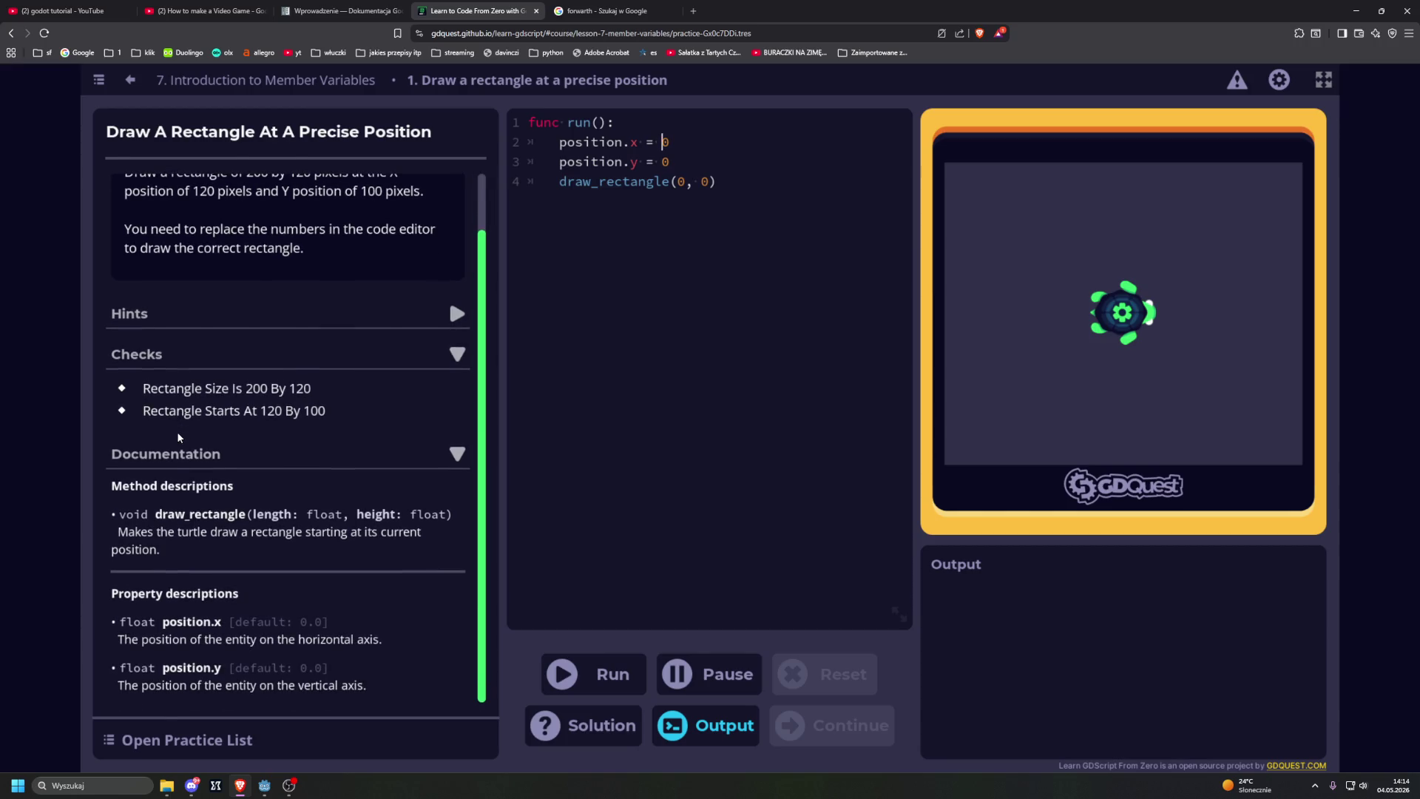
{"action": "scroll", "coordinate": [178, 437], "scroll_direction": "up", "scroll_amount": 1}
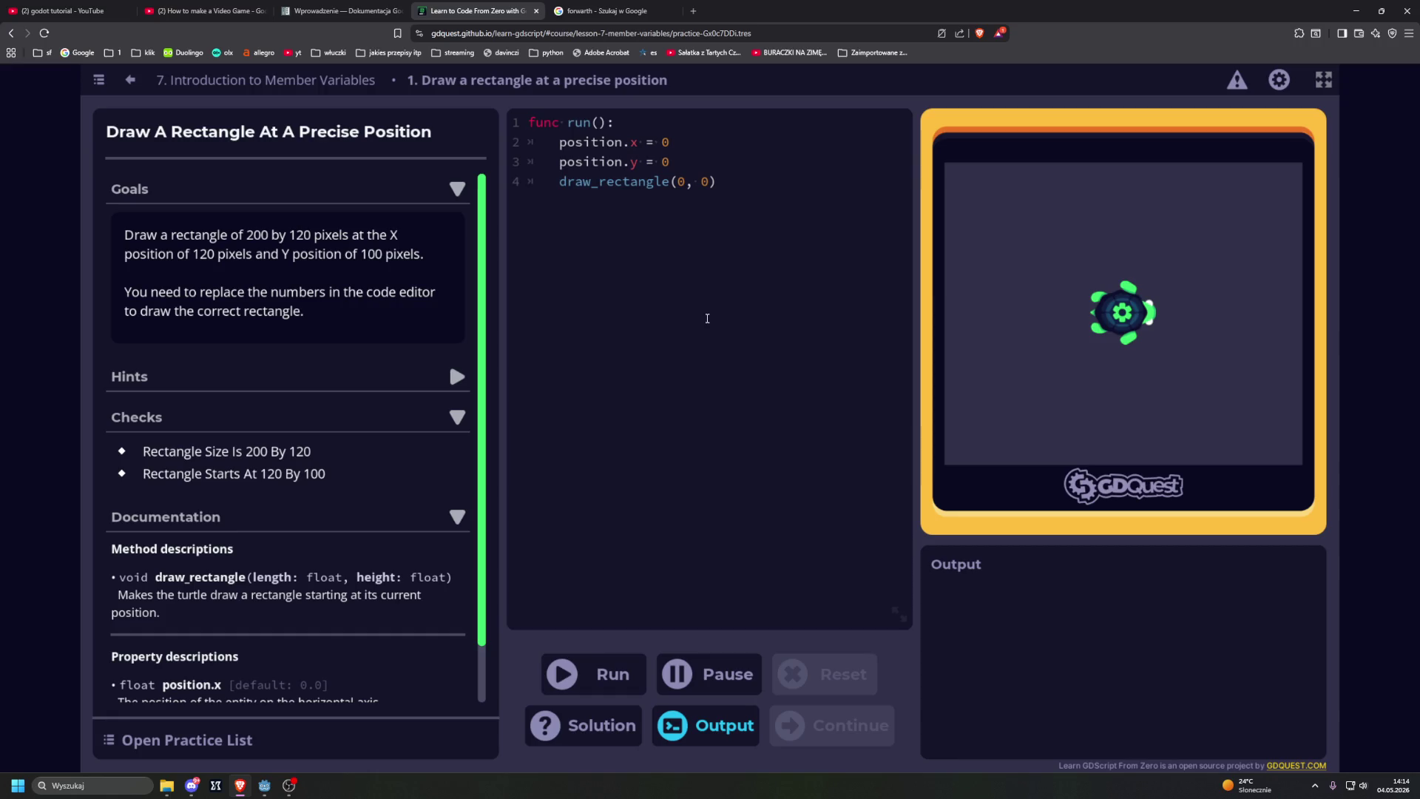
{"action": "type", "text": "12"}
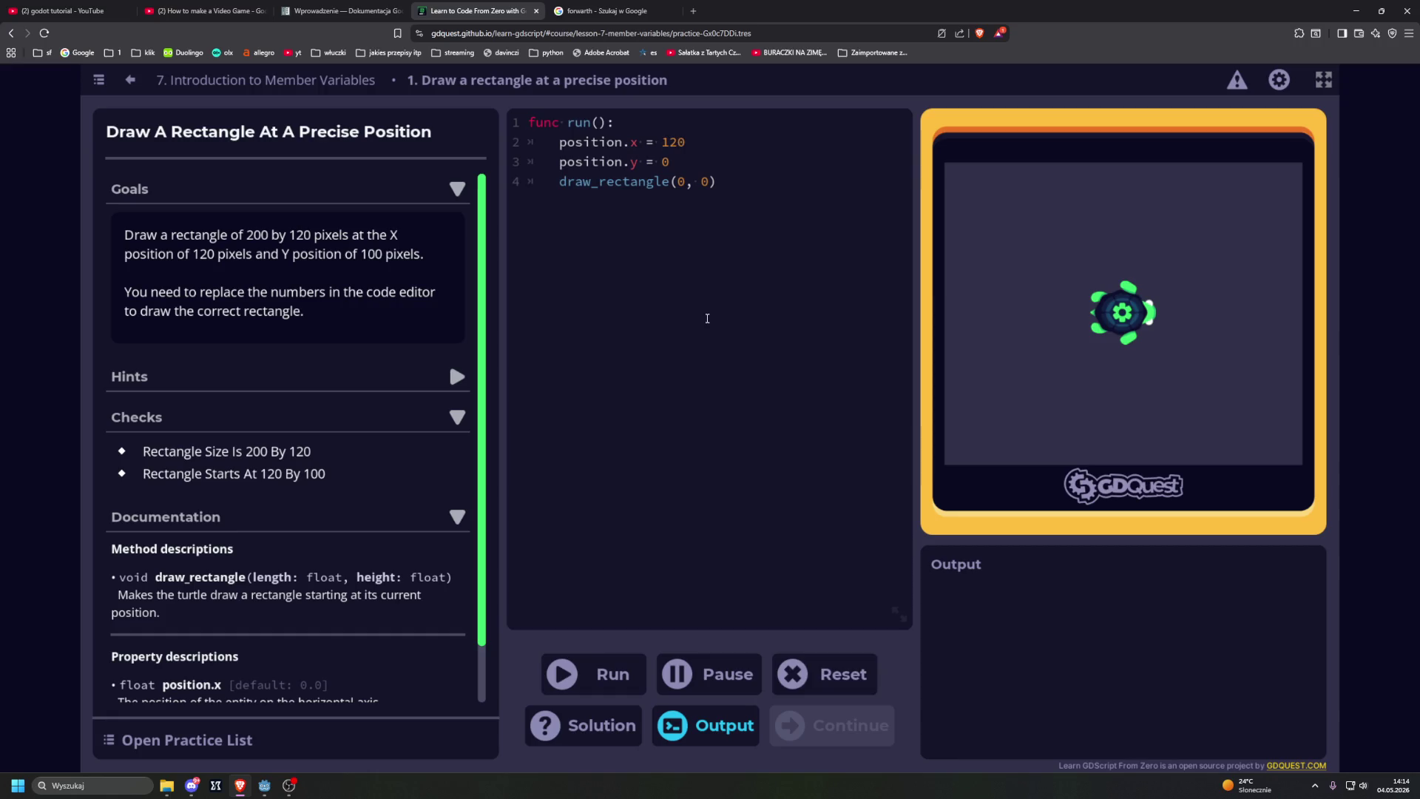
{"action": "left_click", "coordinate": [662, 162]}
{"action": "type", "text": "10"}
Step: Change the call to draw_rectangle(200, 120) and run the code
{"action": "type", "text": "20"}
{"action": "left_click", "coordinate": [717, 182]}
{"action": "type", "text": "12"}
{"action": "left_click", "coordinate": [610, 658]}
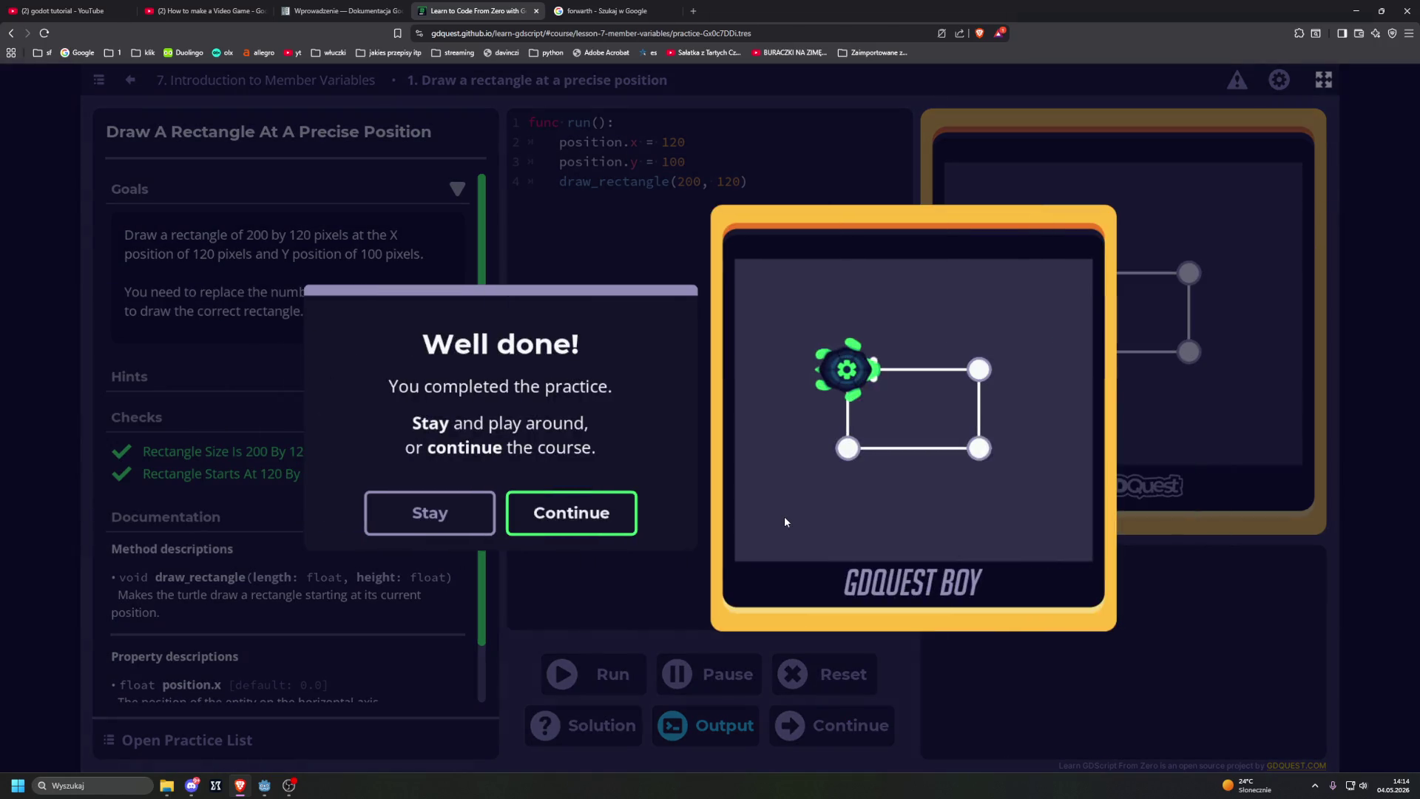
Step: Continue to 'Draw Squares At Different Positions' and place the cursor inside func run():
{"action": "left_click", "coordinate": [559, 517]}
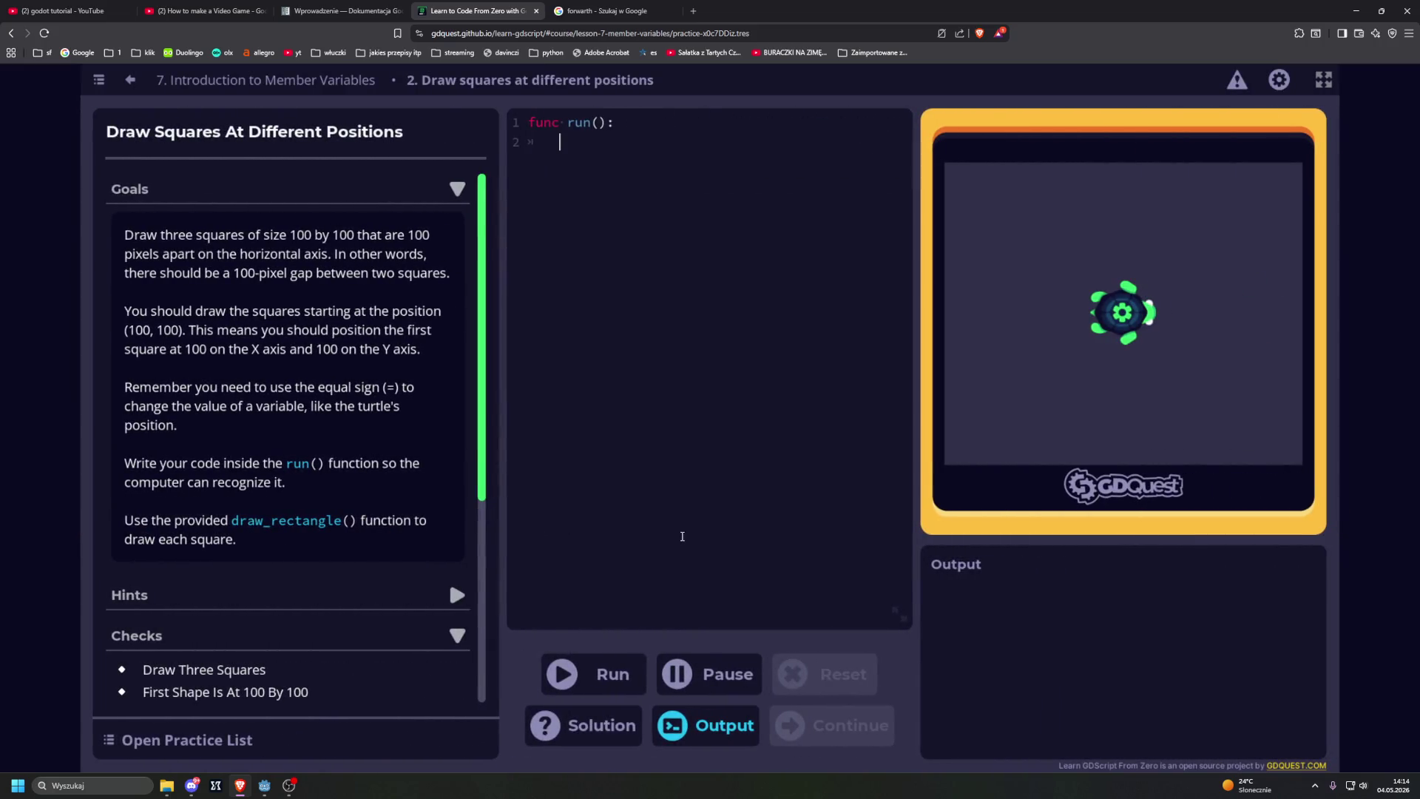
{"action": "left_click", "coordinate": [685, 539]}
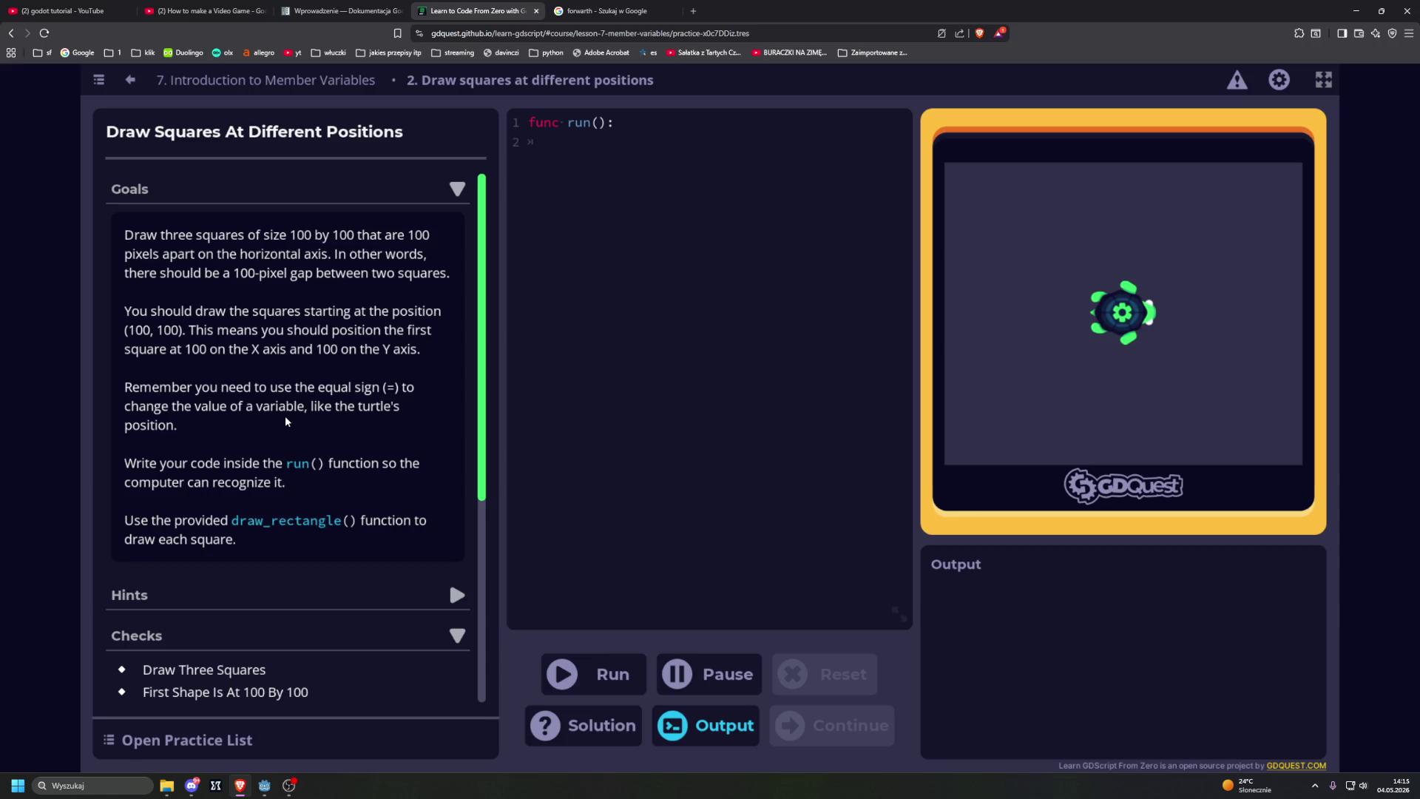
Step: Highlight the draw_rectangle function name in the goals and place the caret inside run()
{"action": "scroll", "coordinate": [287, 421], "scroll_direction": "down", "scroll_amount": 1}
{"action": "scroll", "coordinate": [287, 422], "scroll_direction": "up", "scroll_amount": 1}
{"action": "left_click_drag", "start_coordinate": [233, 522], "coordinate": [354, 530]}
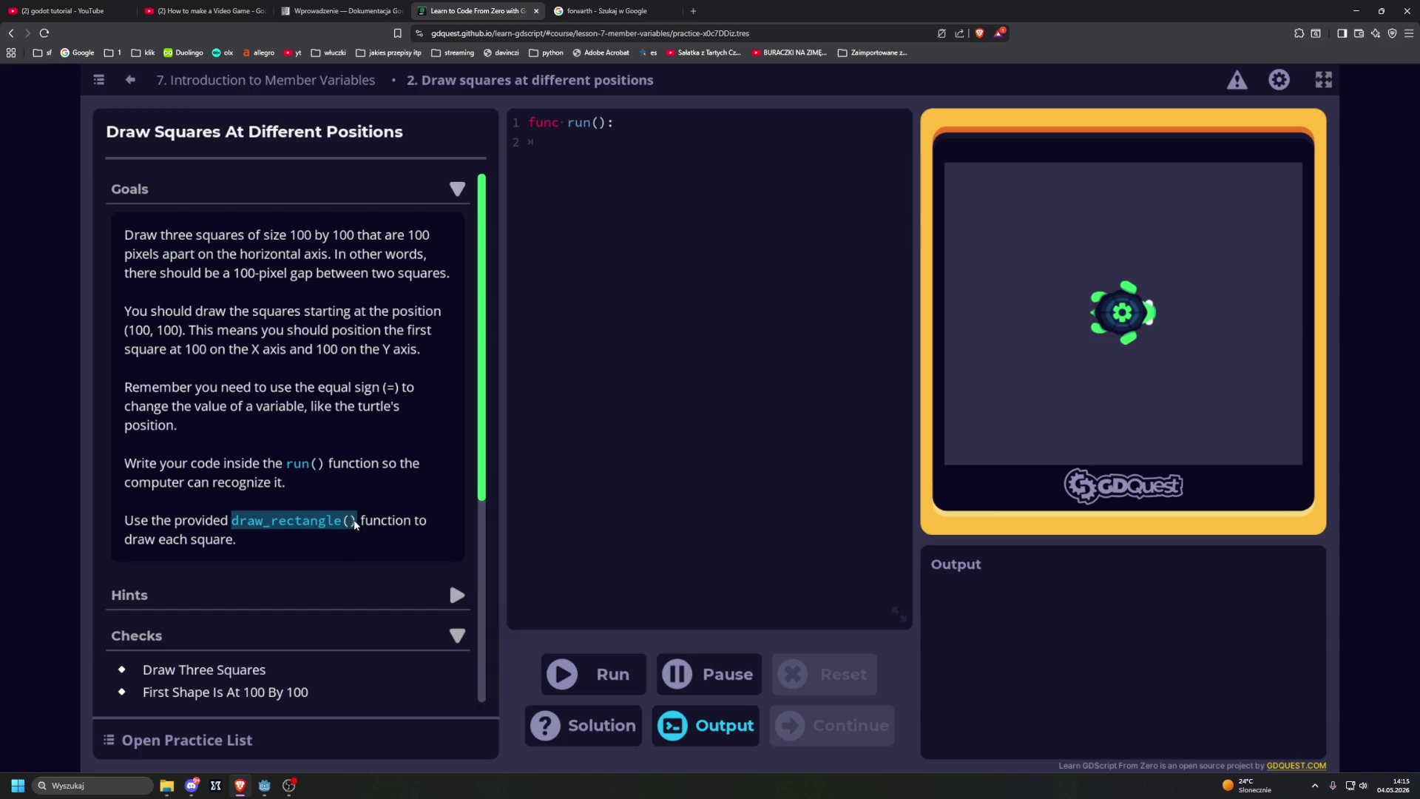
{"action": "left_click", "coordinate": [713, 136]}
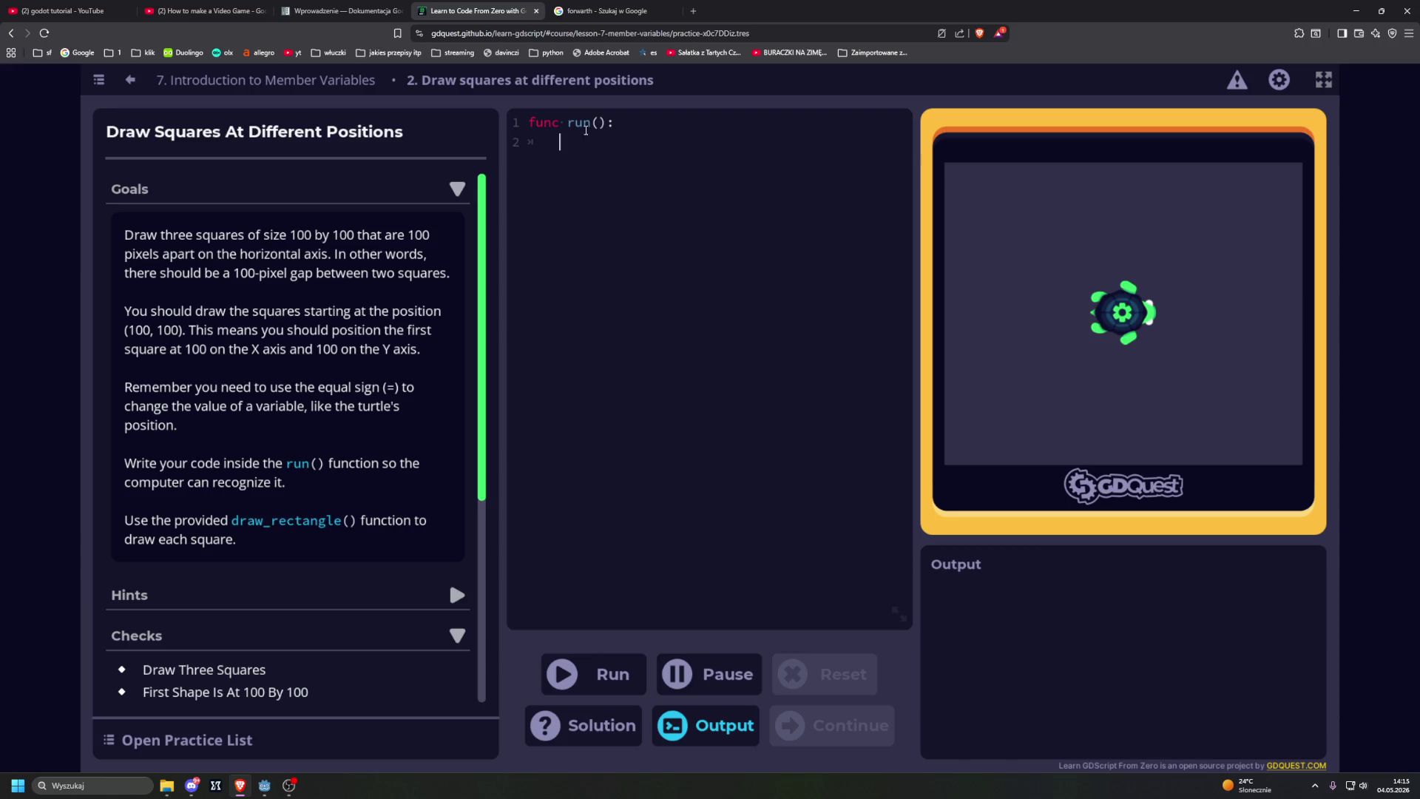
Step: Expand the Hints list and reveal Hint 1, Hint 2 and Hint 3
{"action": "scroll", "coordinate": [307, 393], "scroll_direction": "down", "scroll_amount": 3}
{"action": "left_click", "coordinate": [394, 390]}
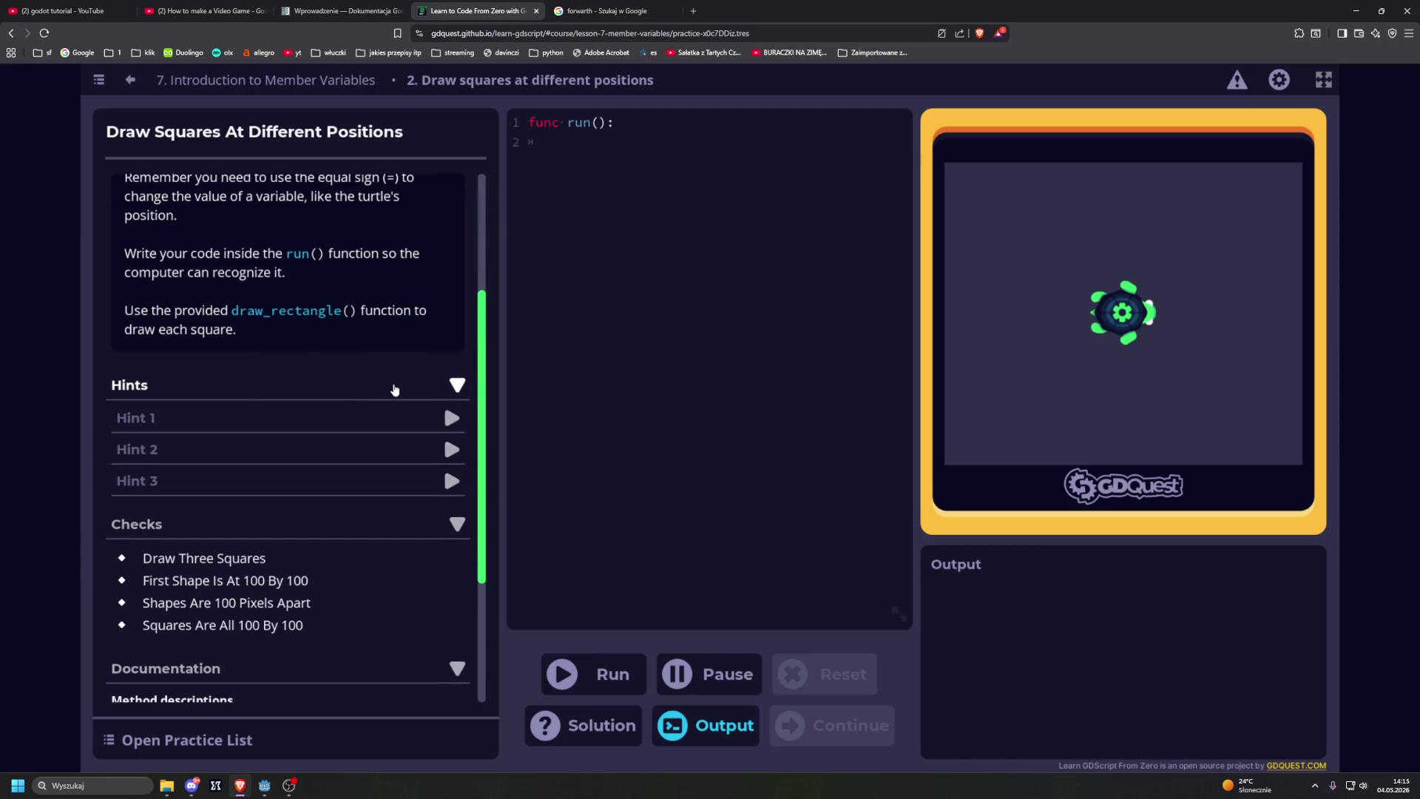
{"action": "left_click", "coordinate": [381, 417]}
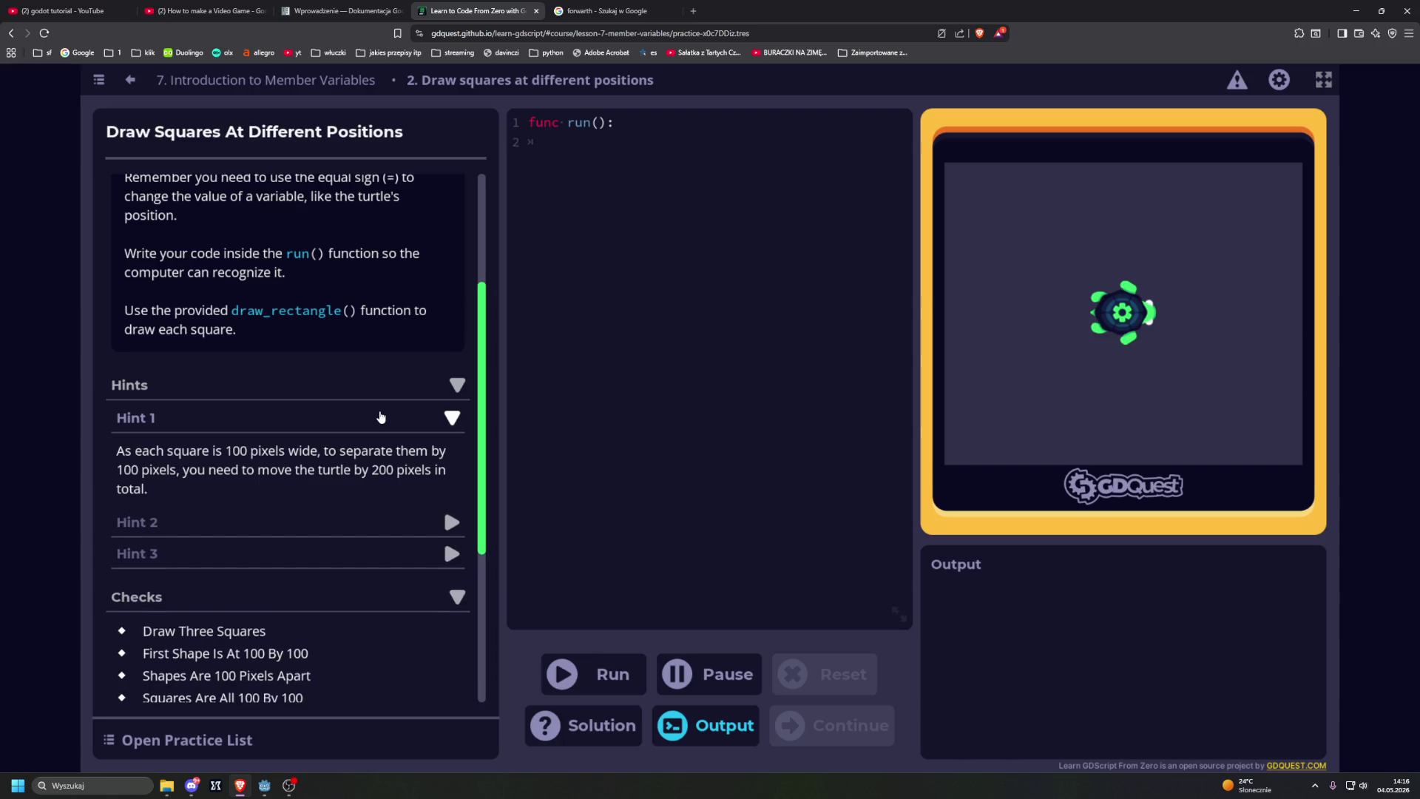
{"action": "left_click", "coordinate": [297, 521]}
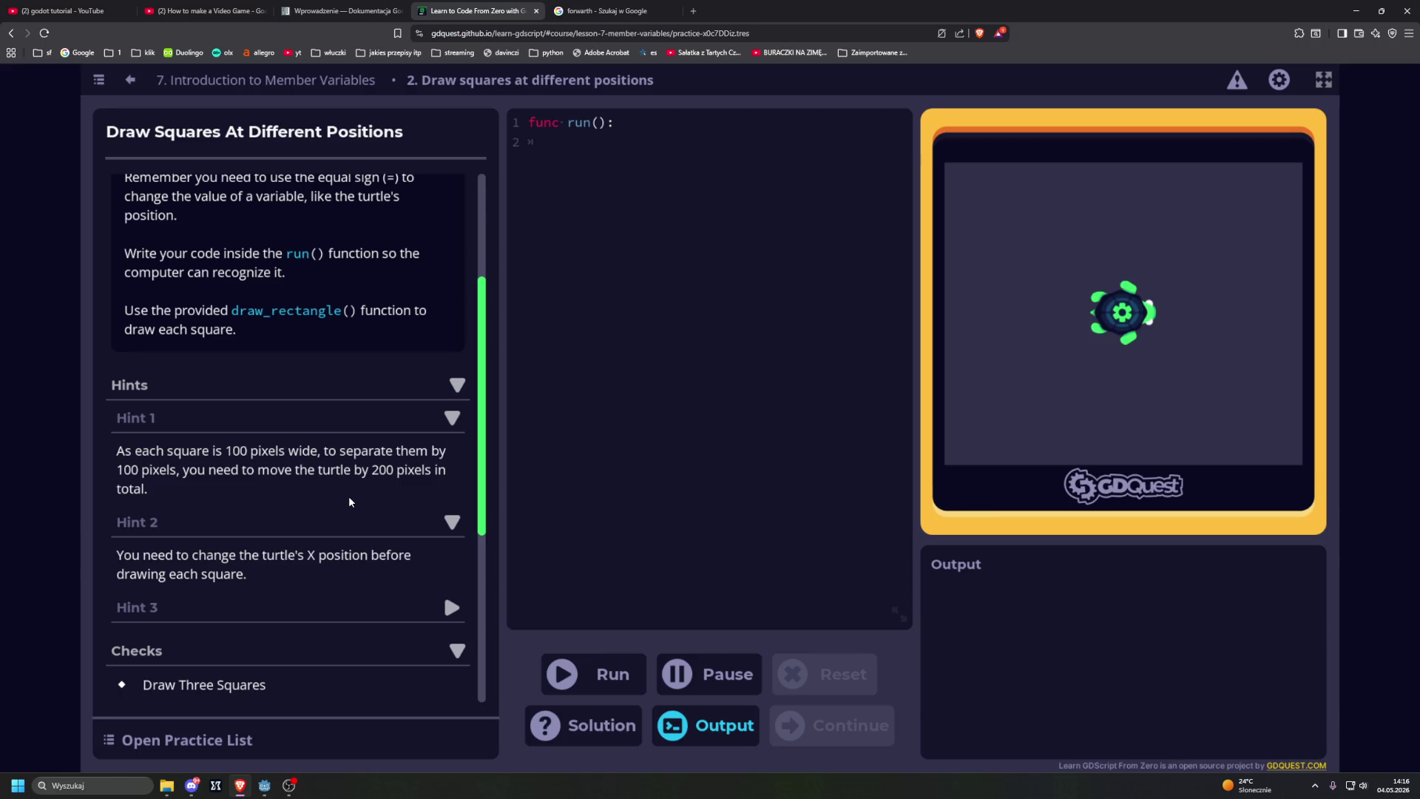
{"action": "scroll", "coordinate": [351, 502], "scroll_direction": "down", "scroll_amount": 1}
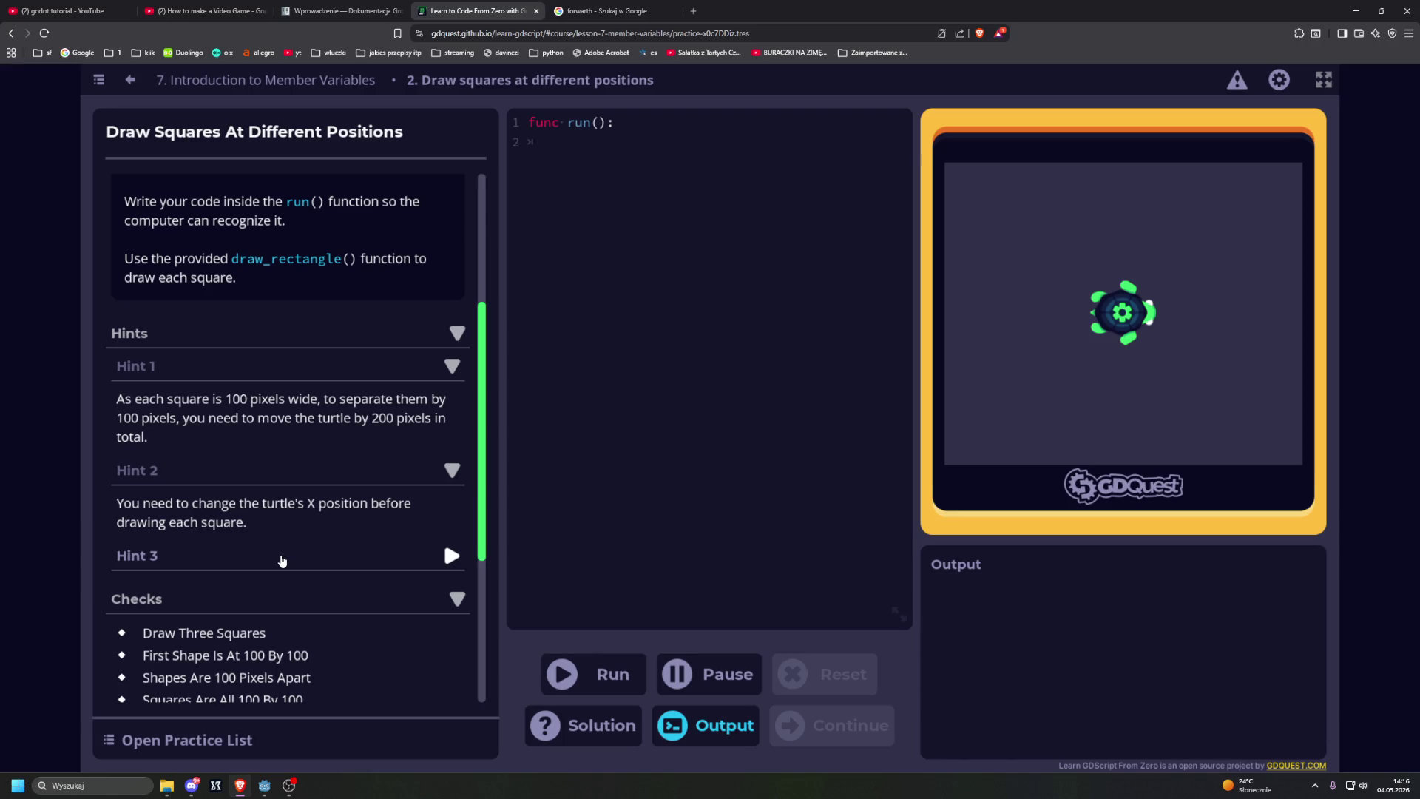
{"action": "left_click", "coordinate": [282, 560]}
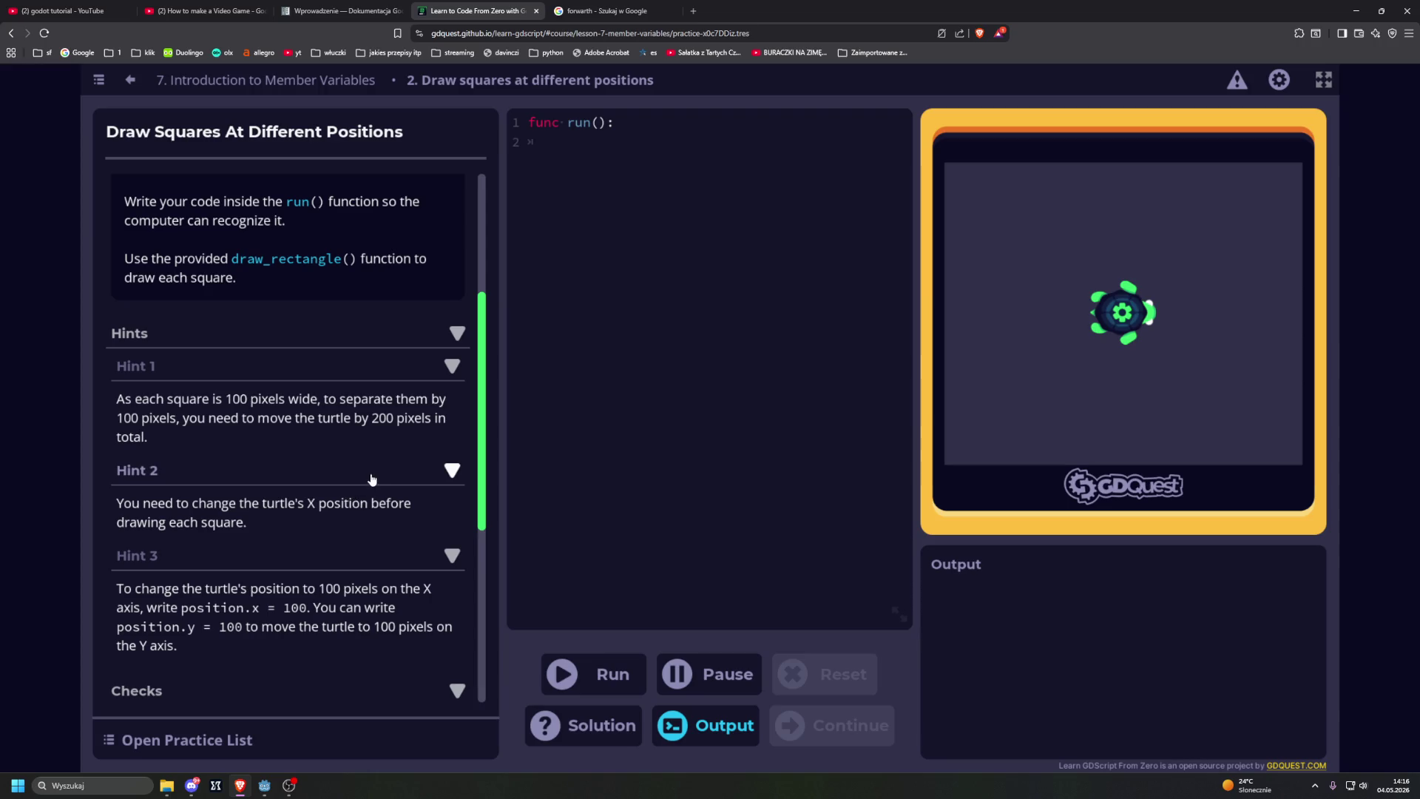
{"action": "scroll", "coordinate": [399, 441], "scroll_direction": "up", "scroll_amount": 1}
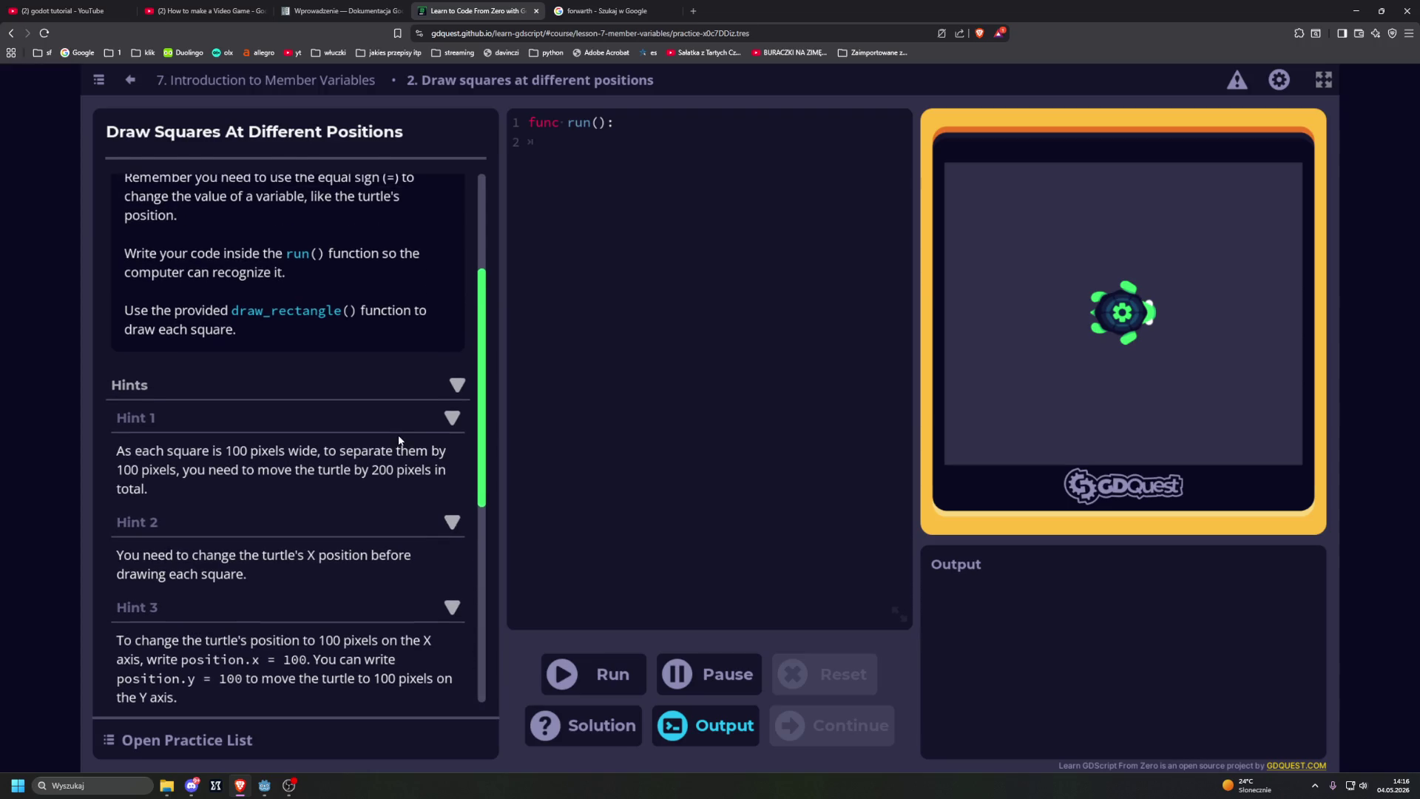
{"action": "scroll", "coordinate": [398, 437], "scroll_direction": "up", "scroll_amount": 3}
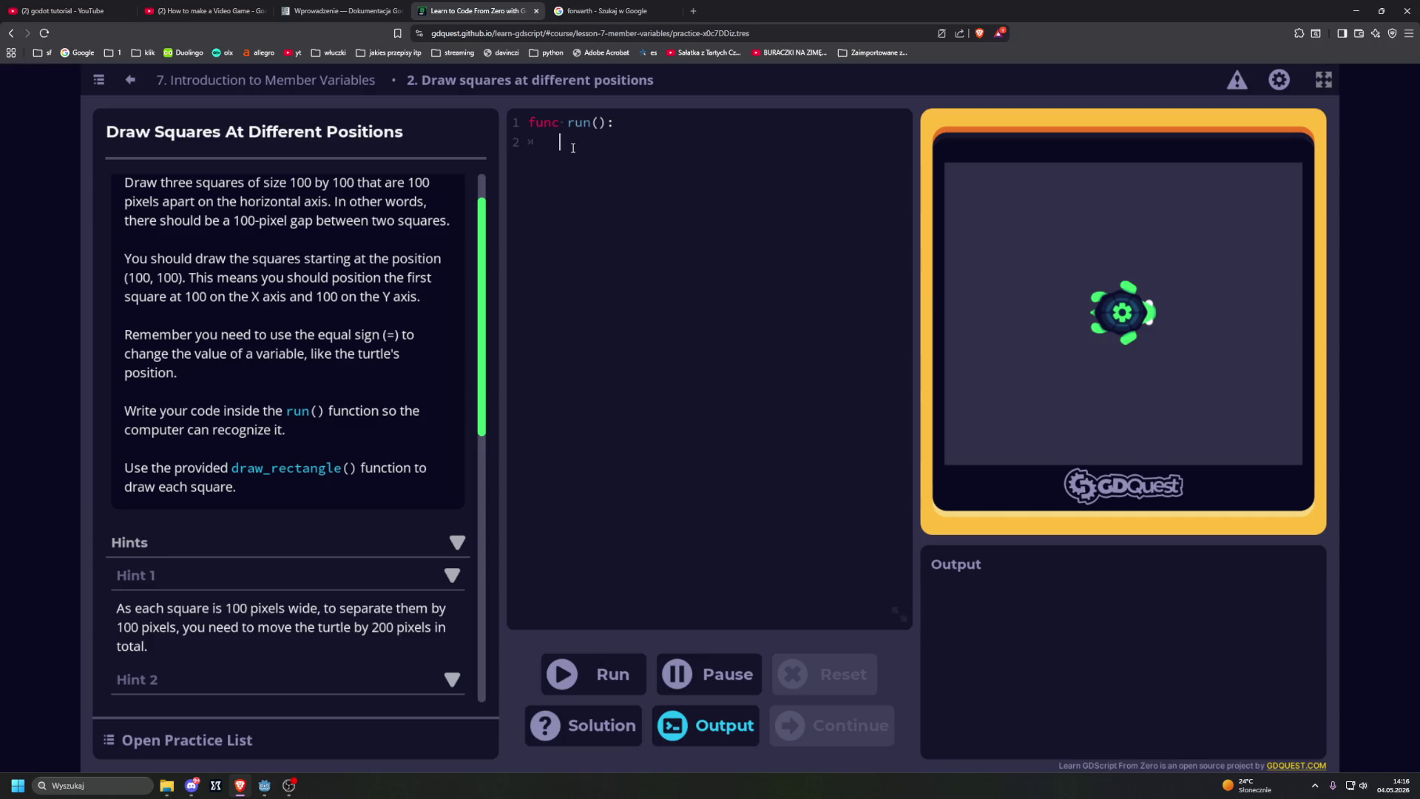
Step: Write position.x = 100 and start the position line, correcting the 'possition' and 'posiotion' typos
{"action": "type", "text": "possition.x ="}
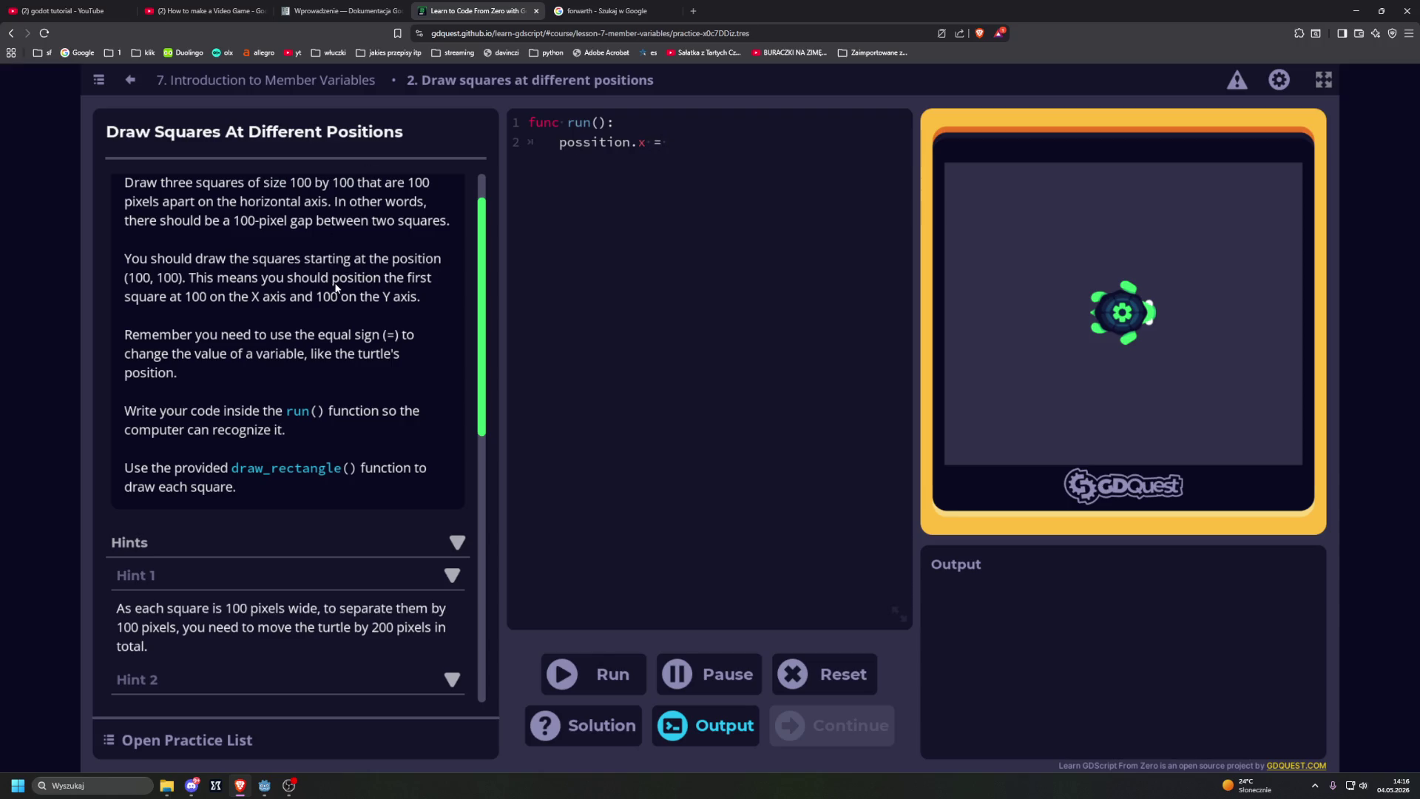
{"action": "scroll", "coordinate": [336, 287], "scroll_direction": "up", "scroll_amount": 2}
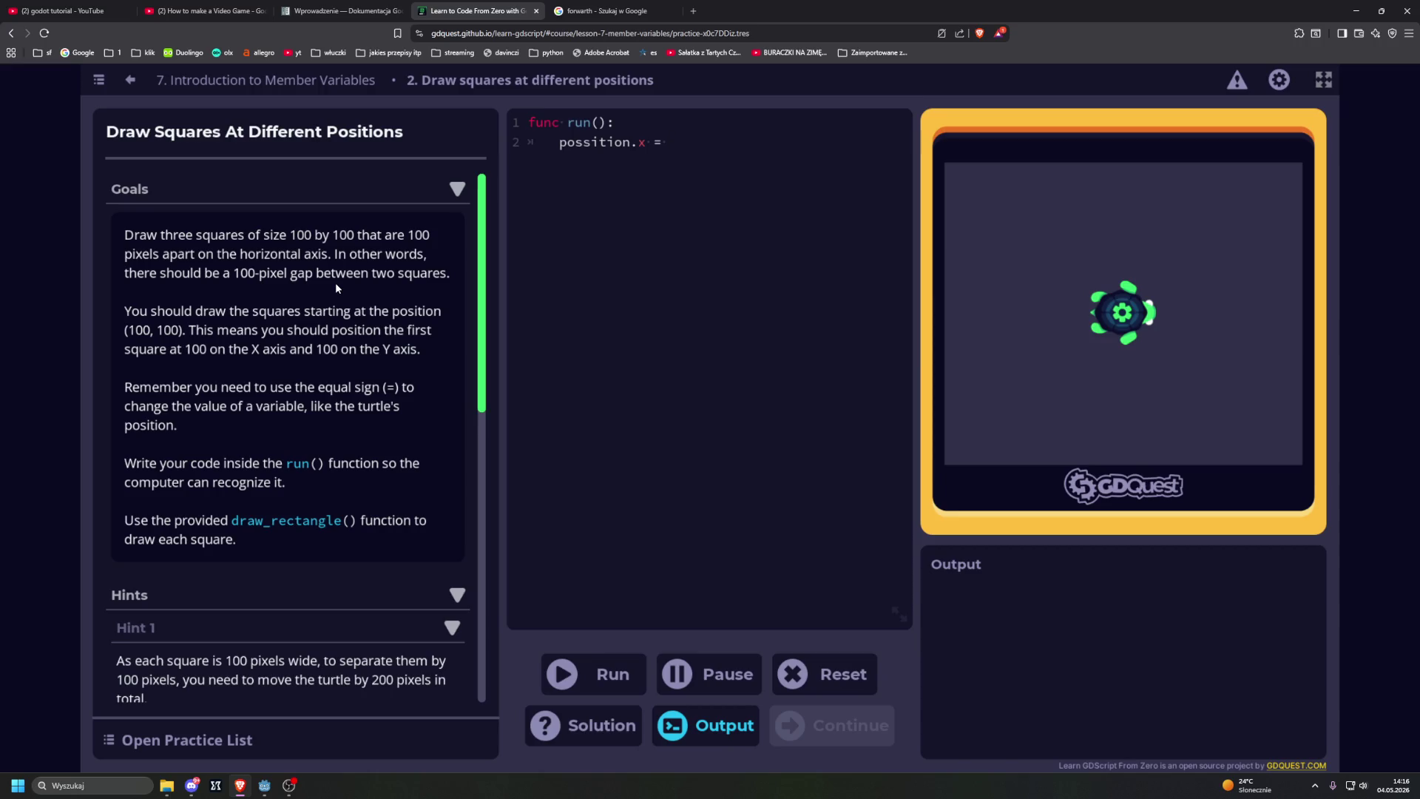
{"action": "type", "text": "100 \t"}
{"action": "type", "text": "posiotion"}
{"action": "key", "text": "BackSpace"}
{"action": "key", "text": "Down"}
{"action": "key", "text": "Right"}
{"action": "key", "text": "Right"}
{"action": "key", "text": "Delete"}
{"action": "key", "text": "BackSpace"}
Step: Add position.y = 100 and draw_rectangle(100, 100), then begin a position.x += 100 line
{"action": "type", "text": ".y "}
{"action": "type", "text": "= 100 \t"}
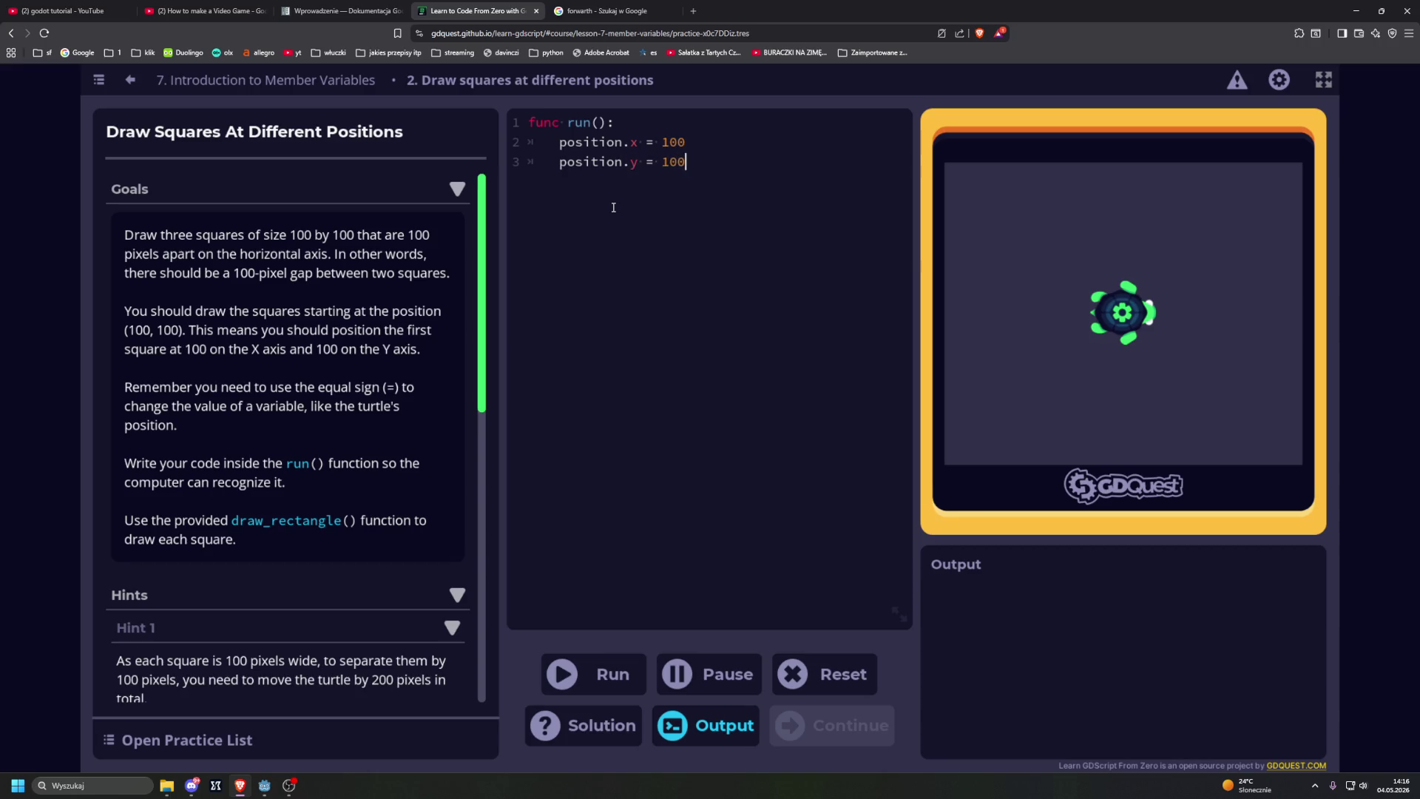
{"action": "type", "text": "draw_rectangle()"}
{"action": "left_click", "coordinate": [679, 182]}
{"action": "type", "text": "100"}
{"action": "type", "text": ", 100)"}
{"action": "key", "text": "Return"}
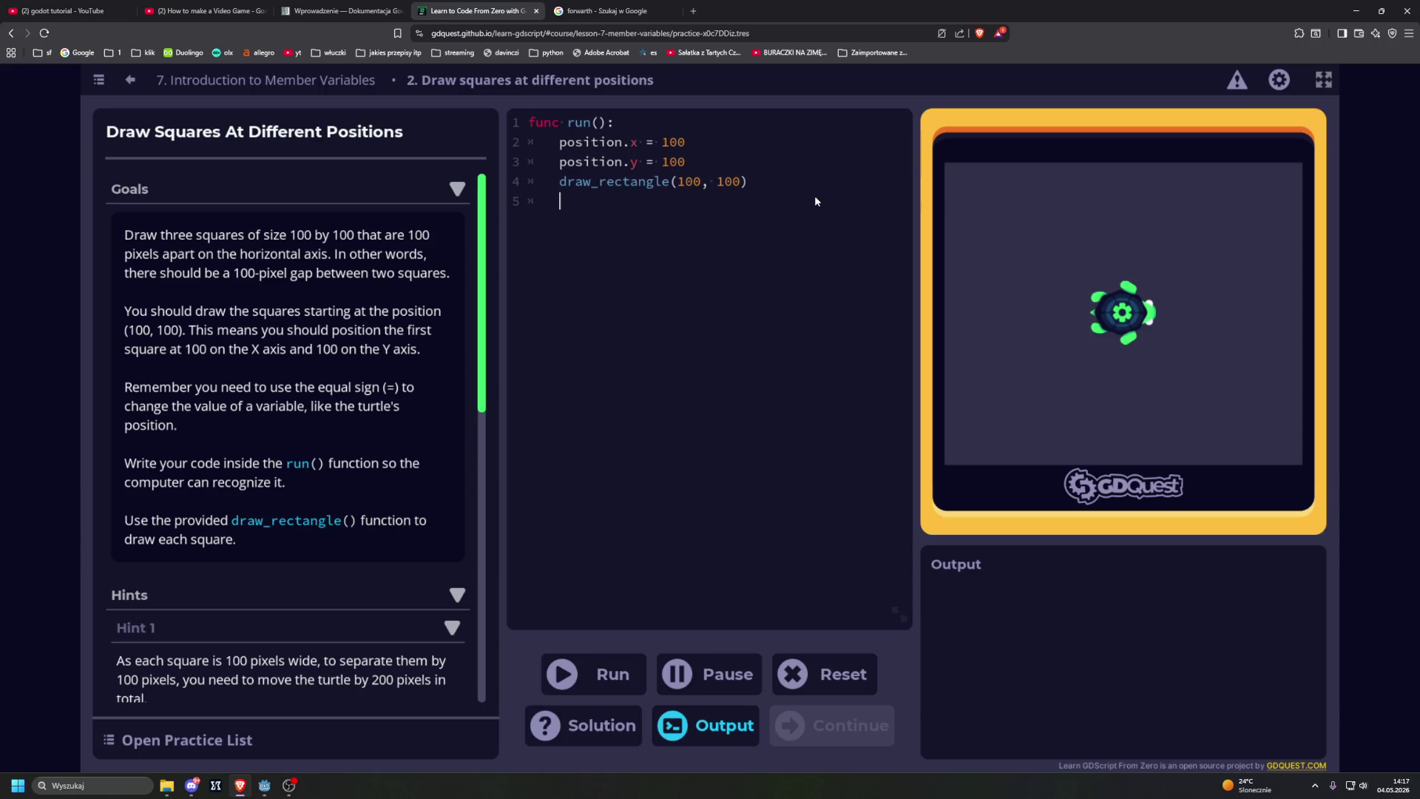
{"action": "type", "text": "p"}
{"action": "type", "text": "osition"}
{"action": "type", "text": ".x"}
{"action": "type", "text": " +="}
{"action": "type", "text": " 100"}
Step: Change the x step to position.x += 200 and paste a copy of that line below
{"action": "key", "text": "BackSpace"}
{"action": "key", "text": "BackSpace"}
{"action": "key", "text": "BackSpace"}
{"action": "type", "text": "200"}
{"action": "left_click_drag", "start_coordinate": [560, 162], "coordinate": [686, 162]}
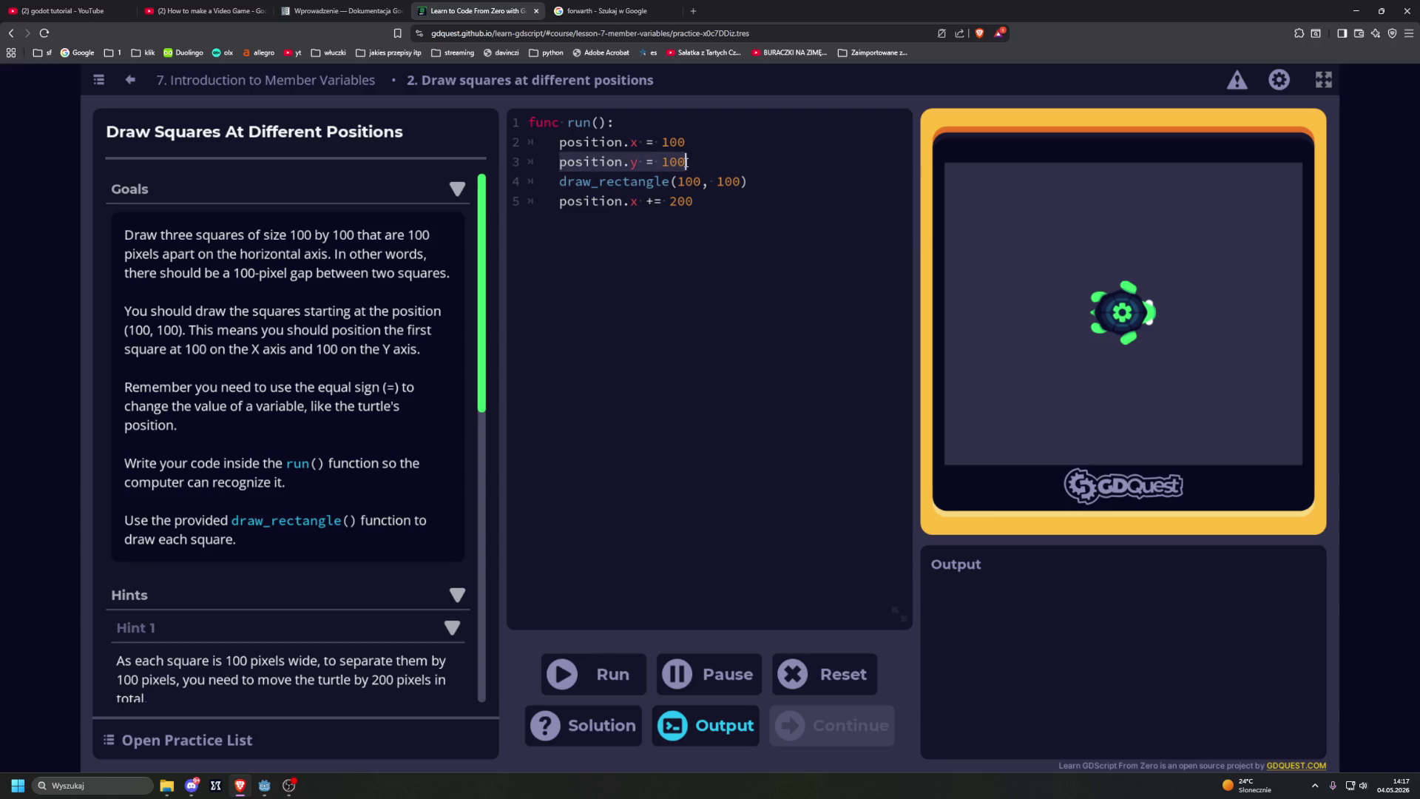
{"action": "left_click_drag", "start_coordinate": [560, 201], "coordinate": [693, 201]}
{"action": "key", "text": "ctrl+c"}
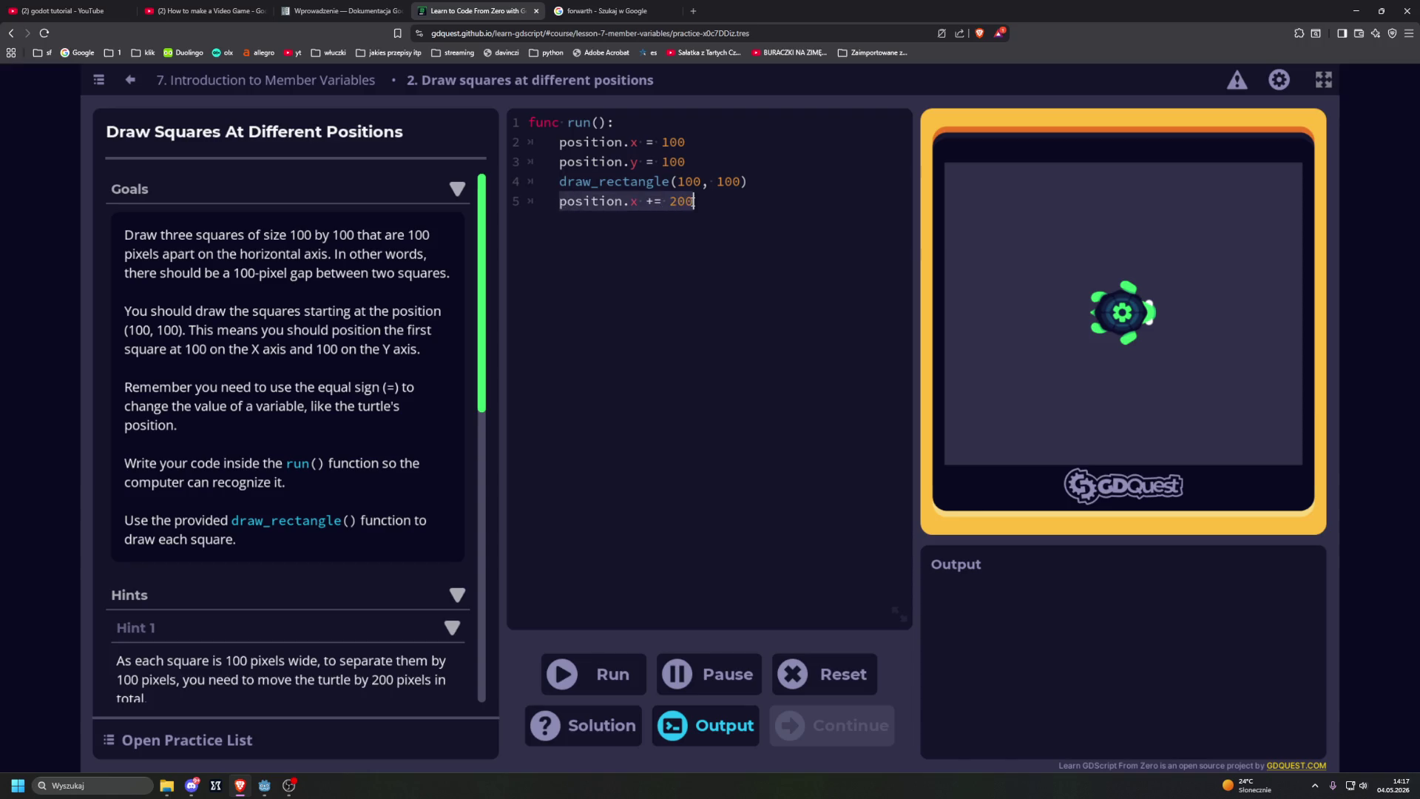
{"action": "key", "text": "Return"}
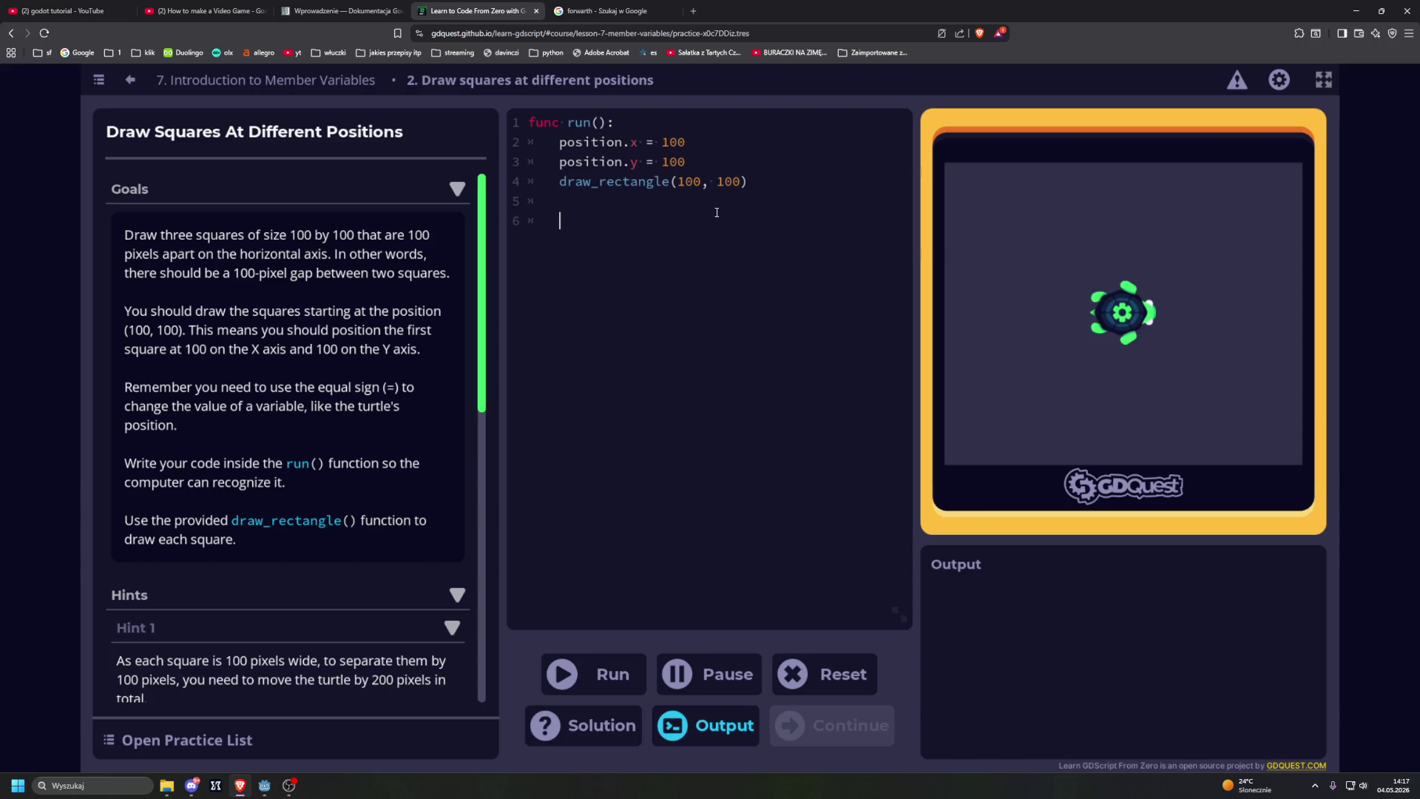
{"action": "key", "text": "ctrl+z"}
{"action": "left_click", "coordinate": [717, 212]}
{"action": "key", "text": "ctrl+v"}
Step: Remove the stray pasted position.y += 200 line and its leftover indentation
{"action": "key", "text": "BackSpace"}
{"action": "type", "text": "y"}
{"action": "left_click", "coordinate": [721, 223]}
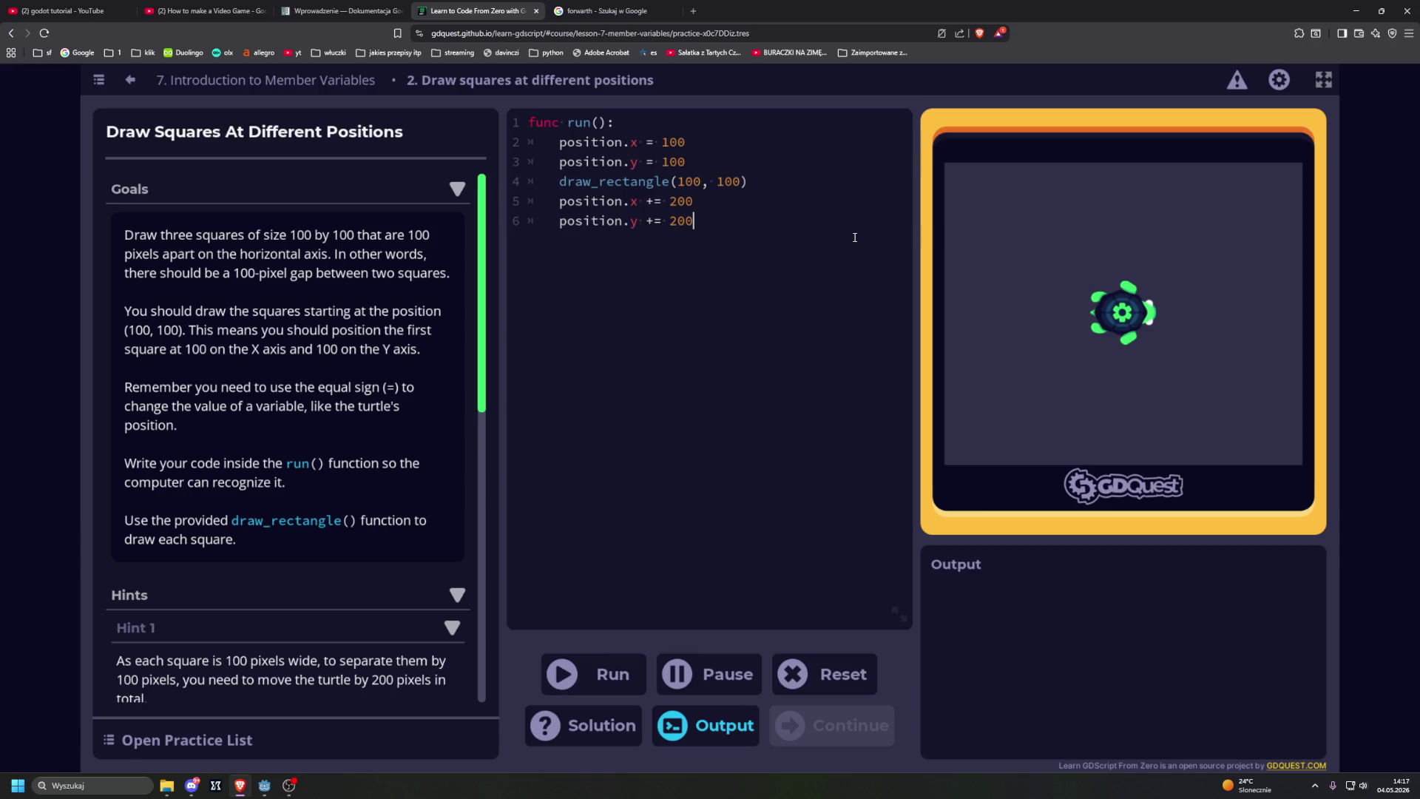
{"action": "left_click_drag", "start_coordinate": [694, 220], "coordinate": [561, 222]}
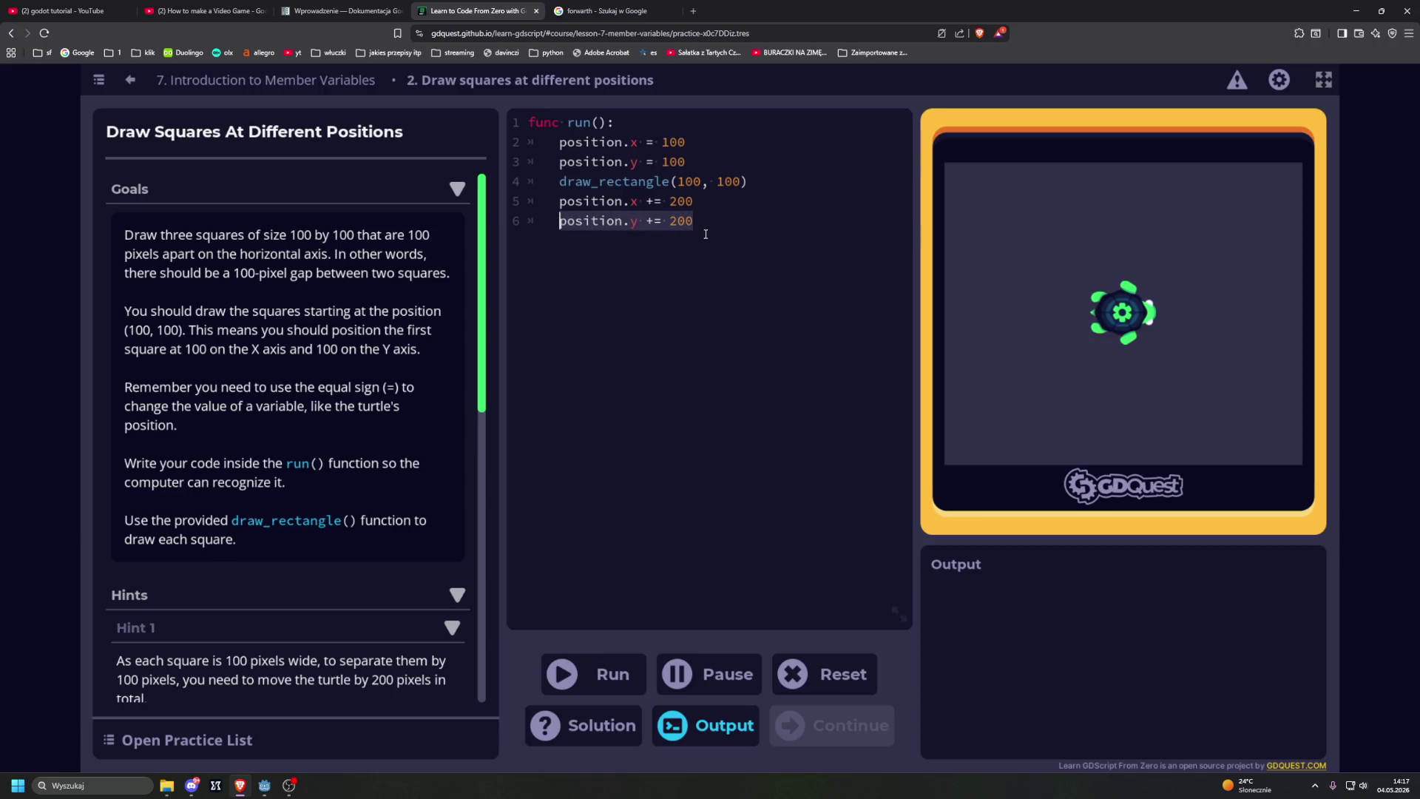
{"action": "key", "text": "BackSpace"}
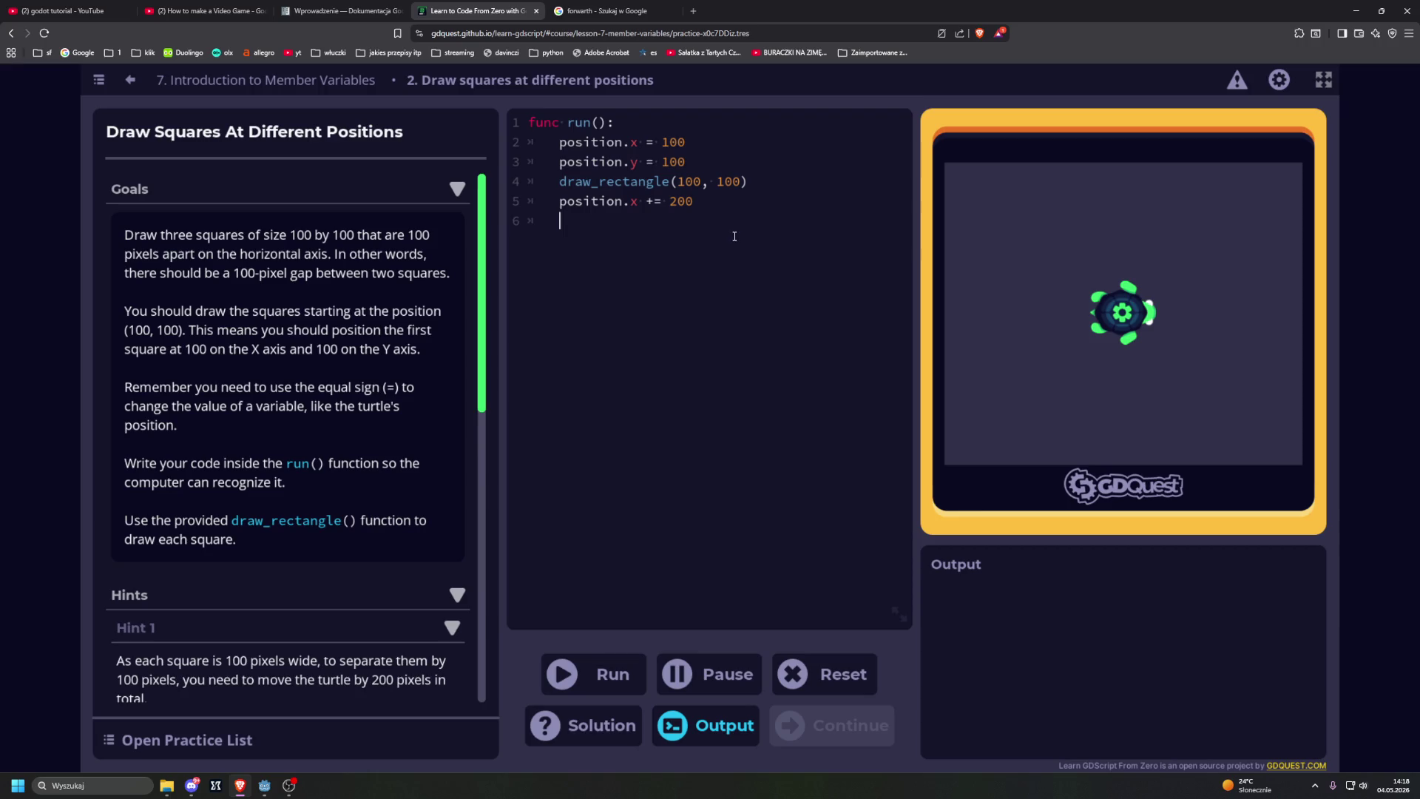
{"action": "key", "text": "BackSpace"}
Step: Duplicate the draw_rectangle and x-move lines, add a third draw_rectangle(100, 100), and run the code
{"action": "left_click_drag", "start_coordinate": [561, 181], "coordinate": [765, 180]}
{"action": "left_click", "coordinate": [700, 202]}
{"action": "left_click_drag", "start_coordinate": [560, 181], "coordinate": [731, 202]}
{"action": "key", "text": "ctrl+c"}
{"action": "left_click", "coordinate": [731, 202]}
{"action": "key", "text": "ctrl+v"}
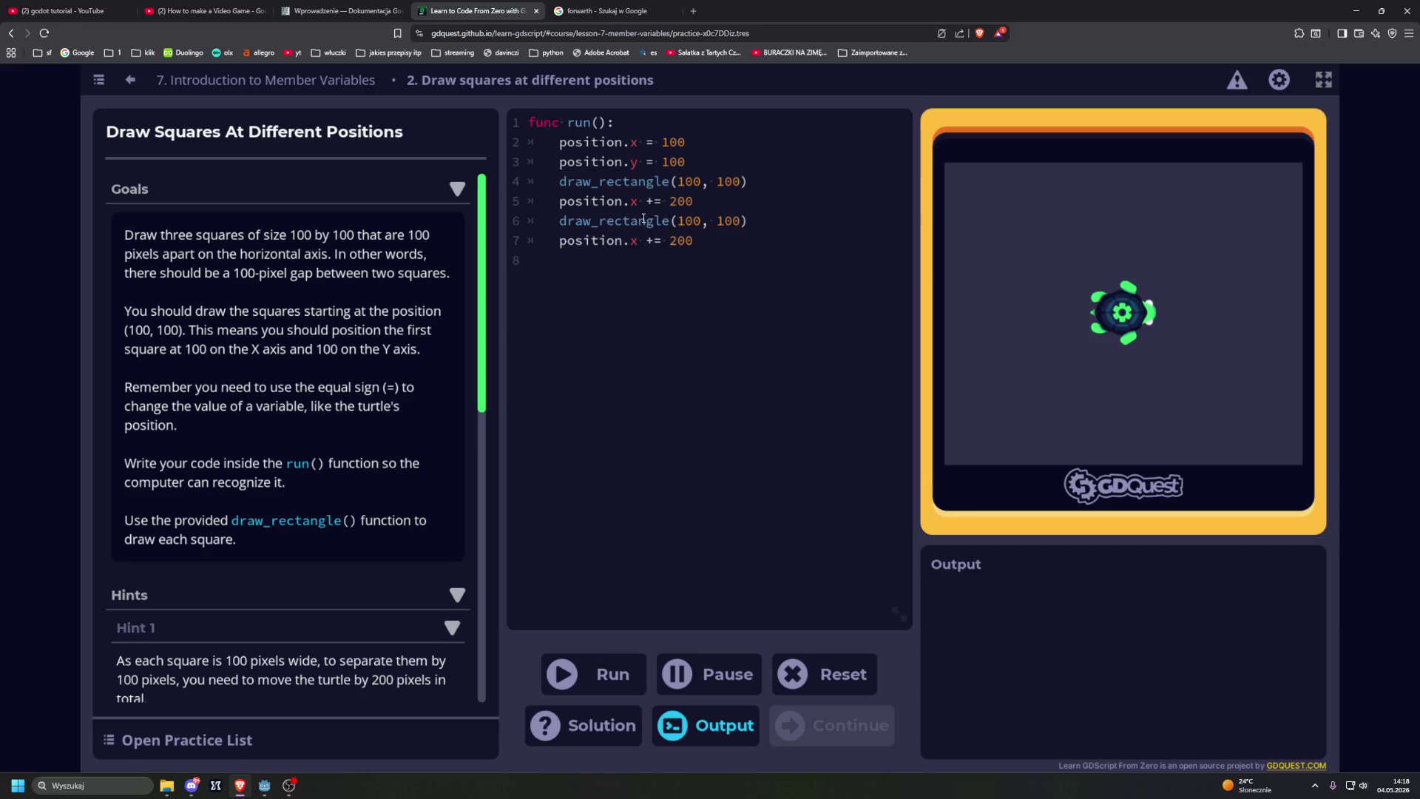
{"action": "key", "text": "ctrl+v"}
{"action": "key", "text": "shift+Home"}
{"action": "key", "text": "shift+Home"}
{"action": "key", "text": "BackSpace"}
{"action": "key", "text": "BackSpace"}
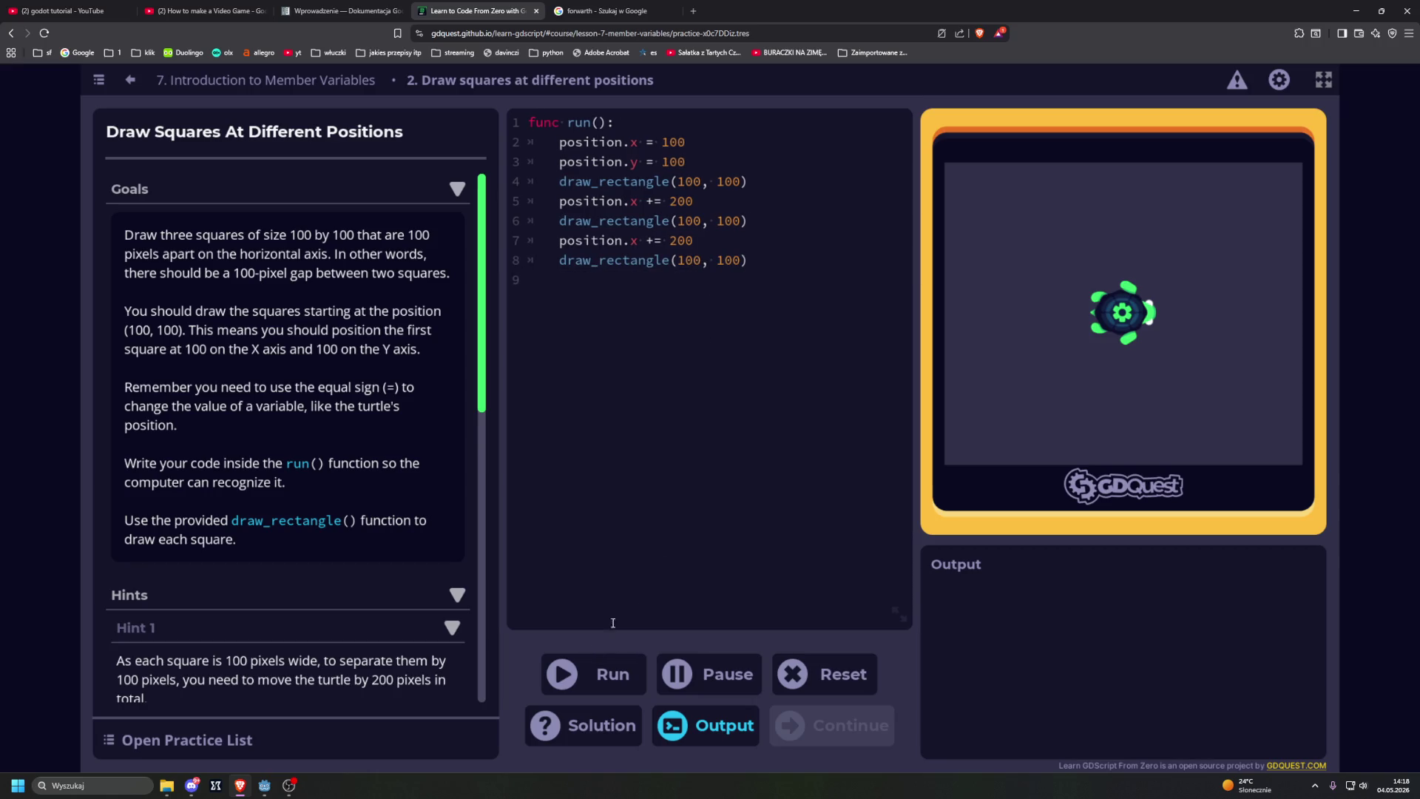
{"action": "left_click", "coordinate": [592, 674]}
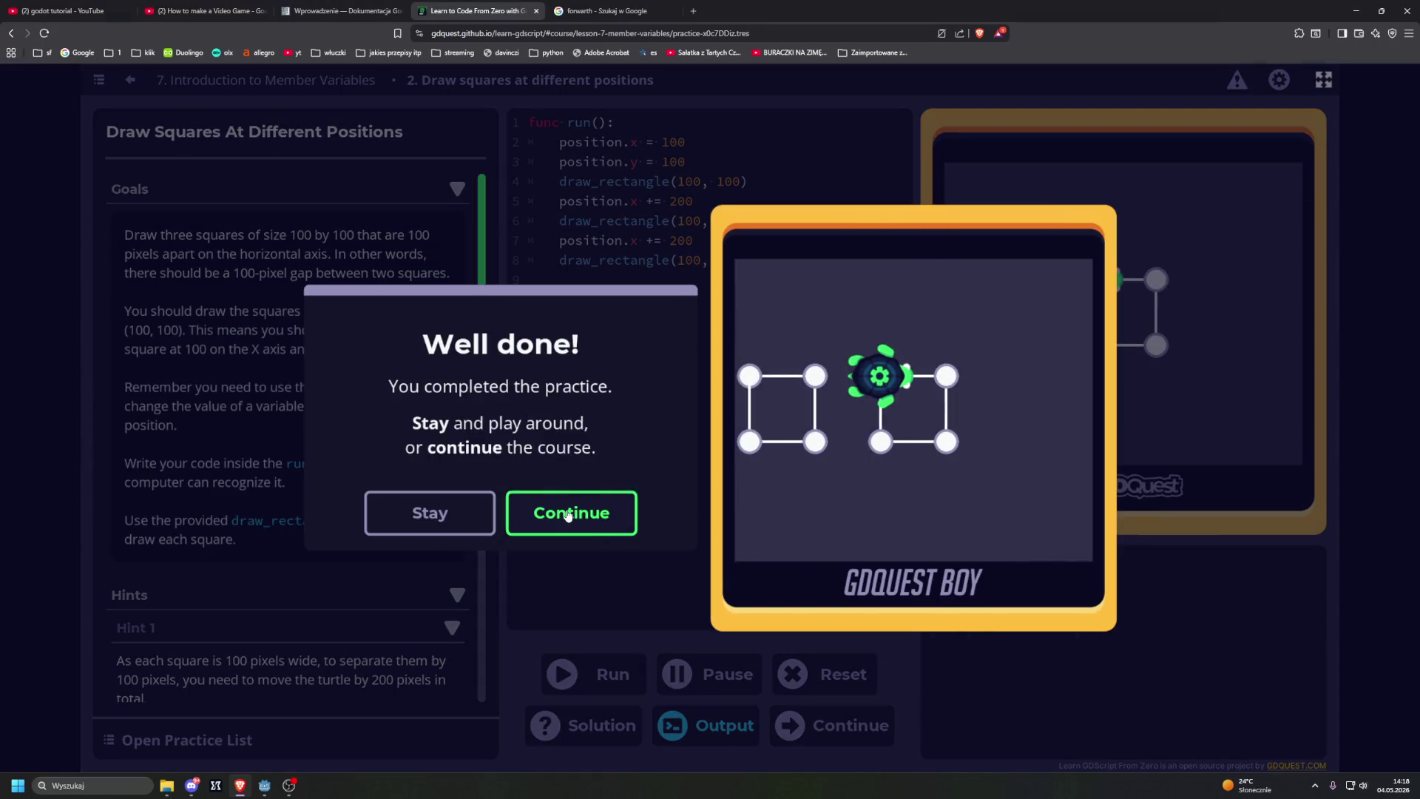
Step: Continue past the 'Well done!' and 'Lesson complete!' dialogs into lesson 8
{"action": "left_click", "coordinate": [569, 514]}
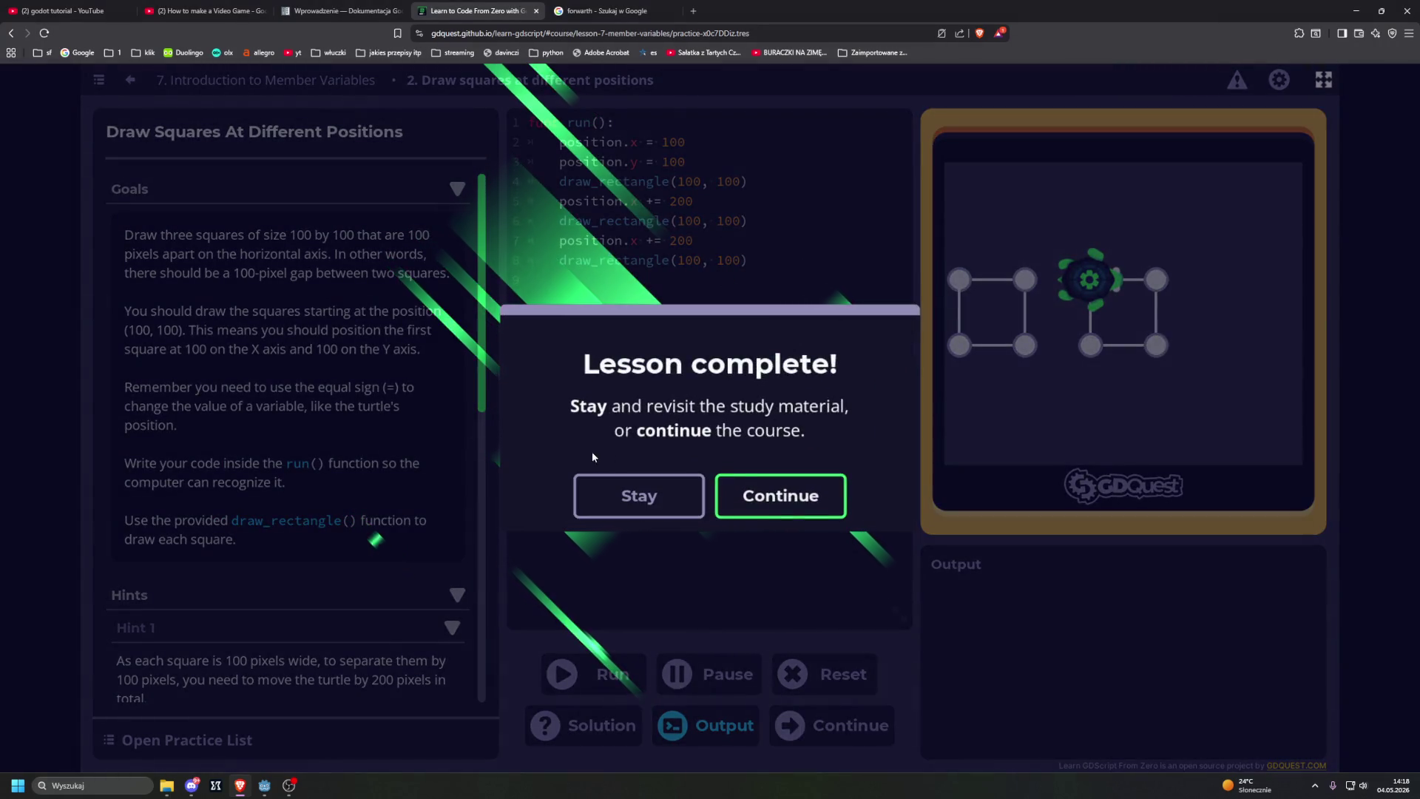
{"action": "left_click", "coordinate": [808, 493]}
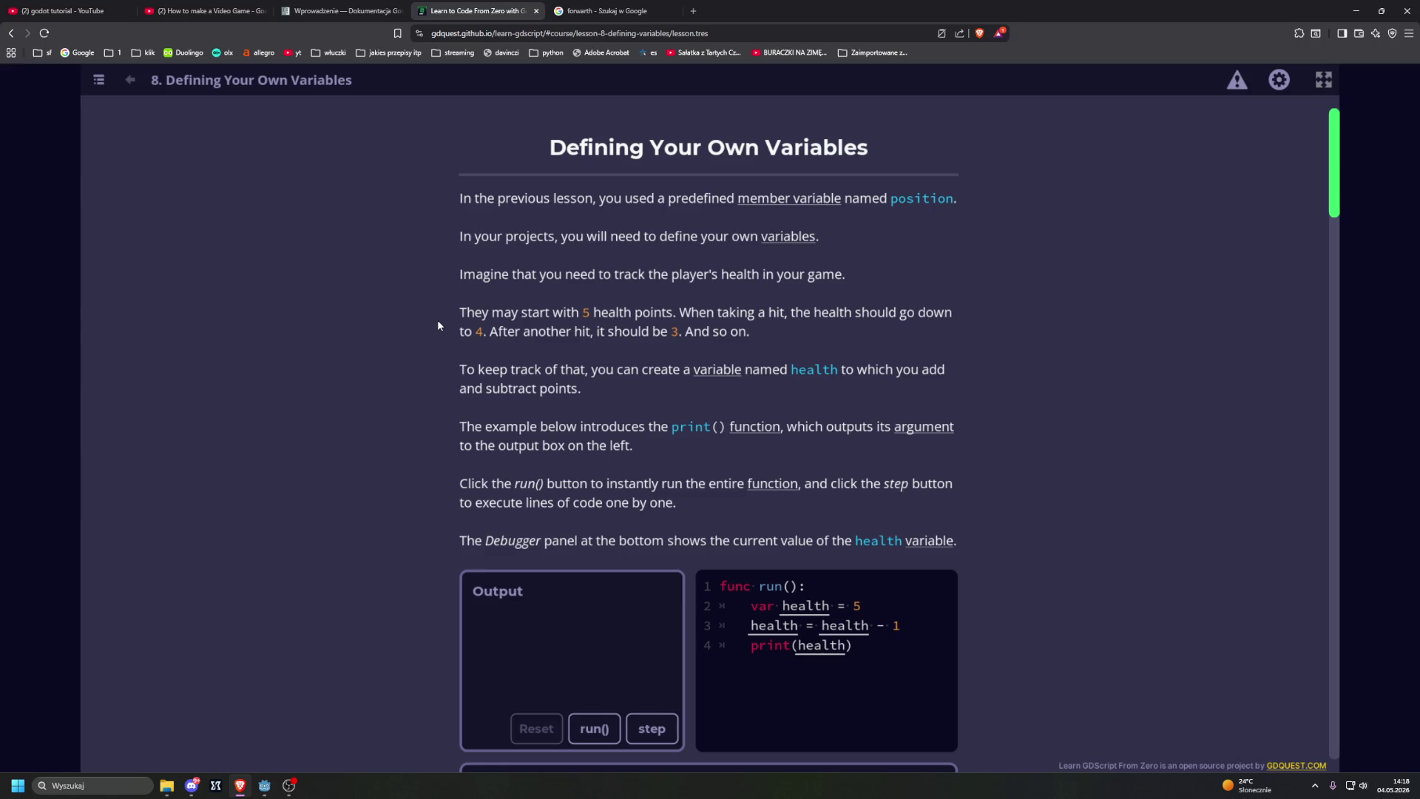
Step: Load twitch.tv in a new tab with 'tw' and pull it out into its own browser window
{"action": "scroll", "coordinate": [346, 300], "scroll_direction": "down", "scroll_amount": 1}
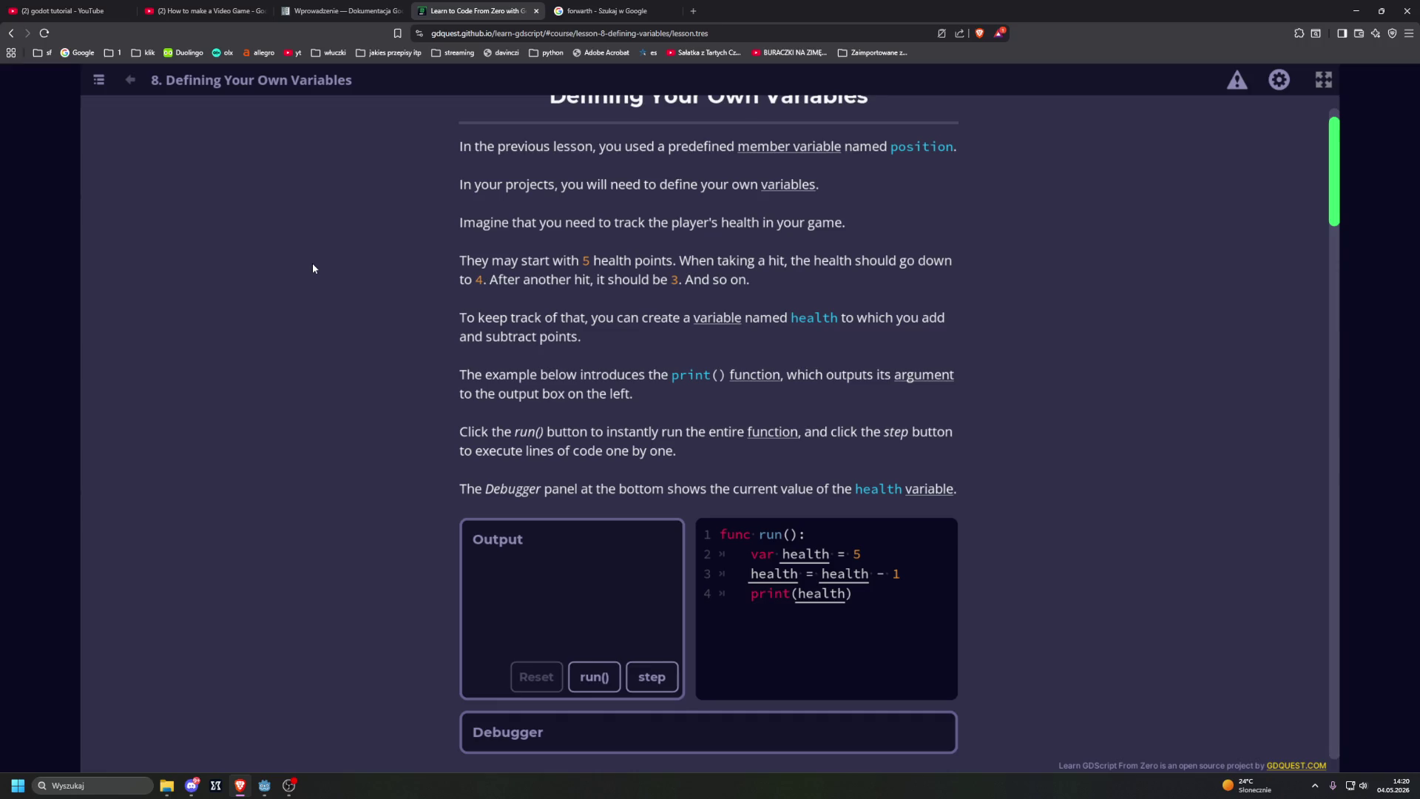
{"action": "left_click", "coordinate": [696, 7]}
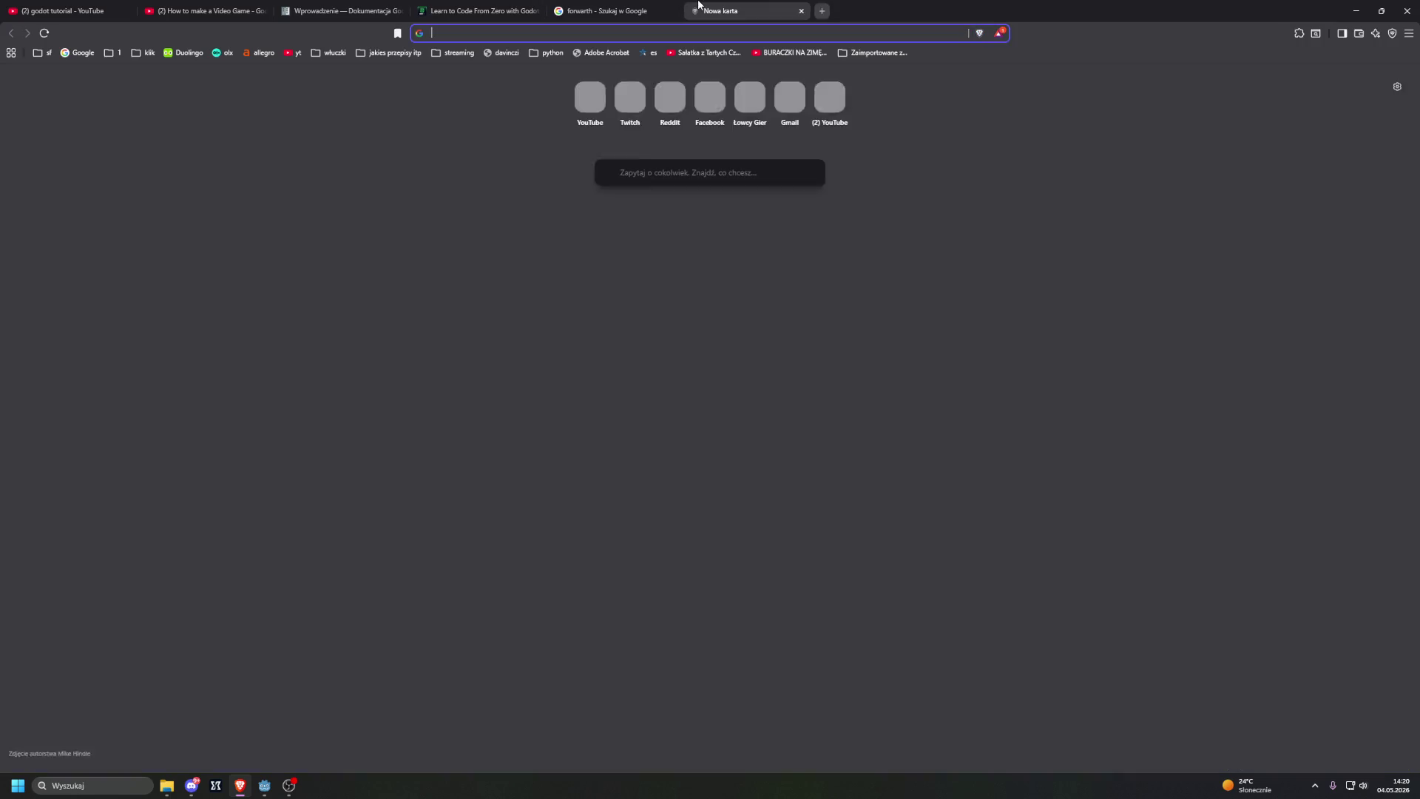
{"action": "type", "text": "tw"}
{"action": "key", "text": "Return"}
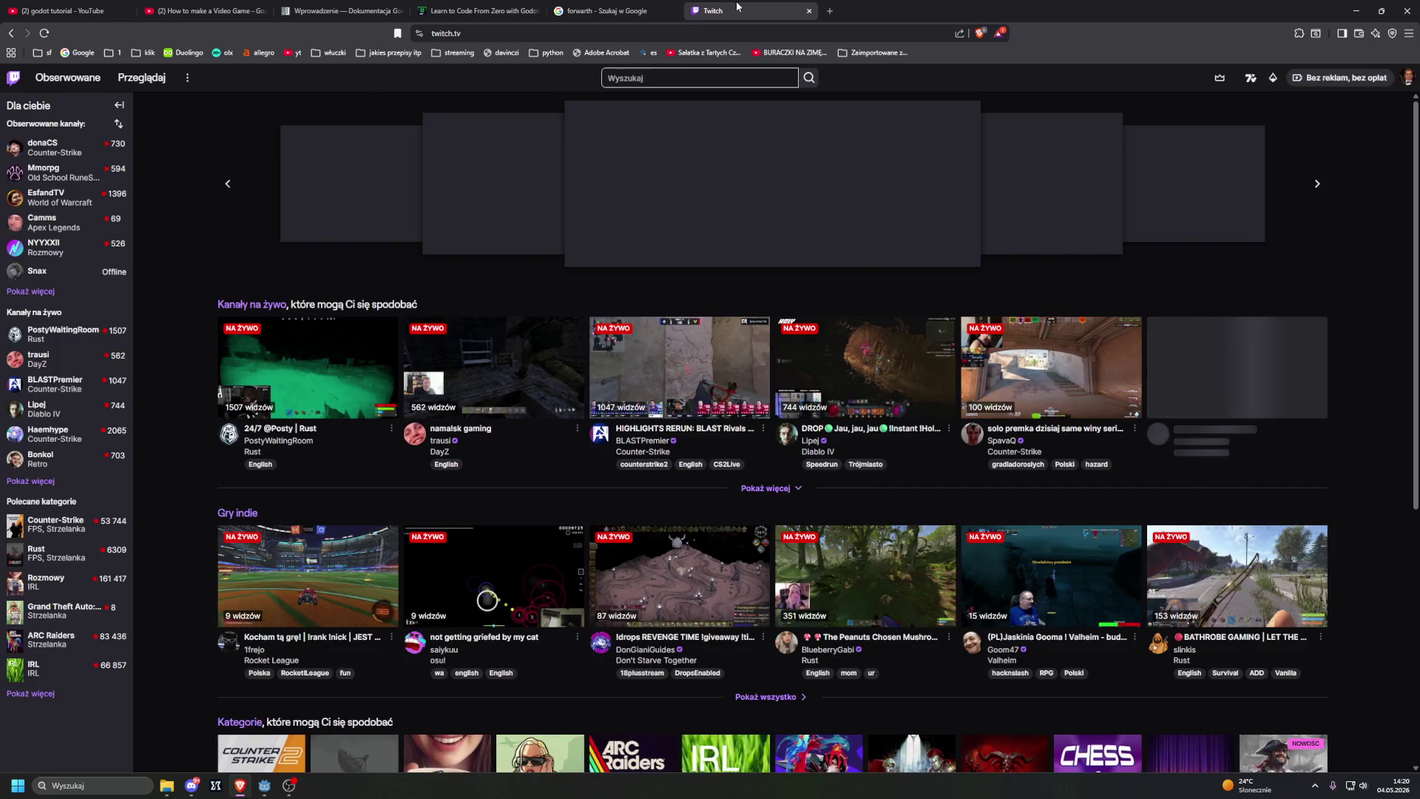
{"action": "mouse_move", "coordinate": [695, 11]}
{"action": "left_mouse_down"}
{"action": "mouse_move", "coordinate": [691, 190]}
{"action": "mouse_move", "coordinate": [1419, 190]}
{"action": "left_mouse_up"}
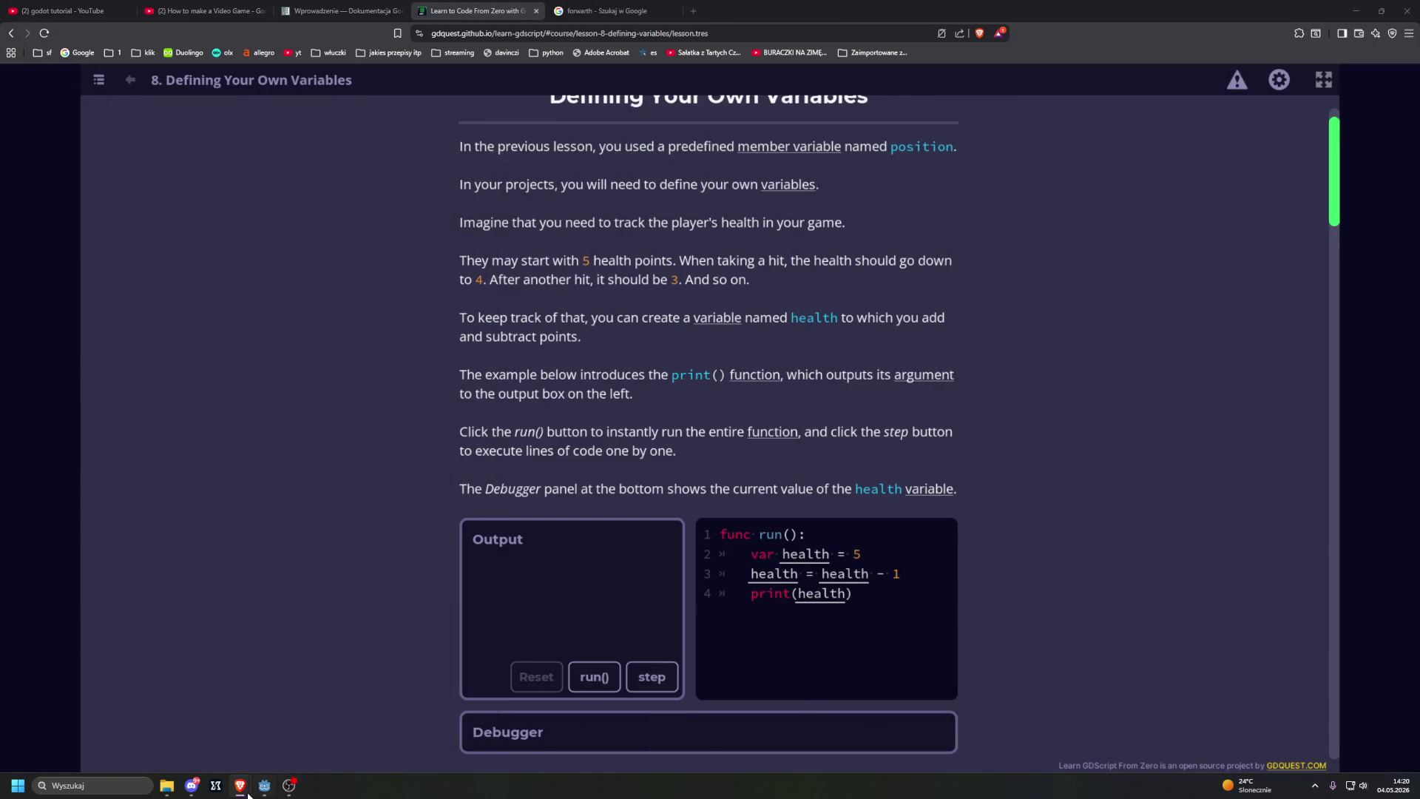
{"action": "mouse_move", "coordinate": [248, 795]}
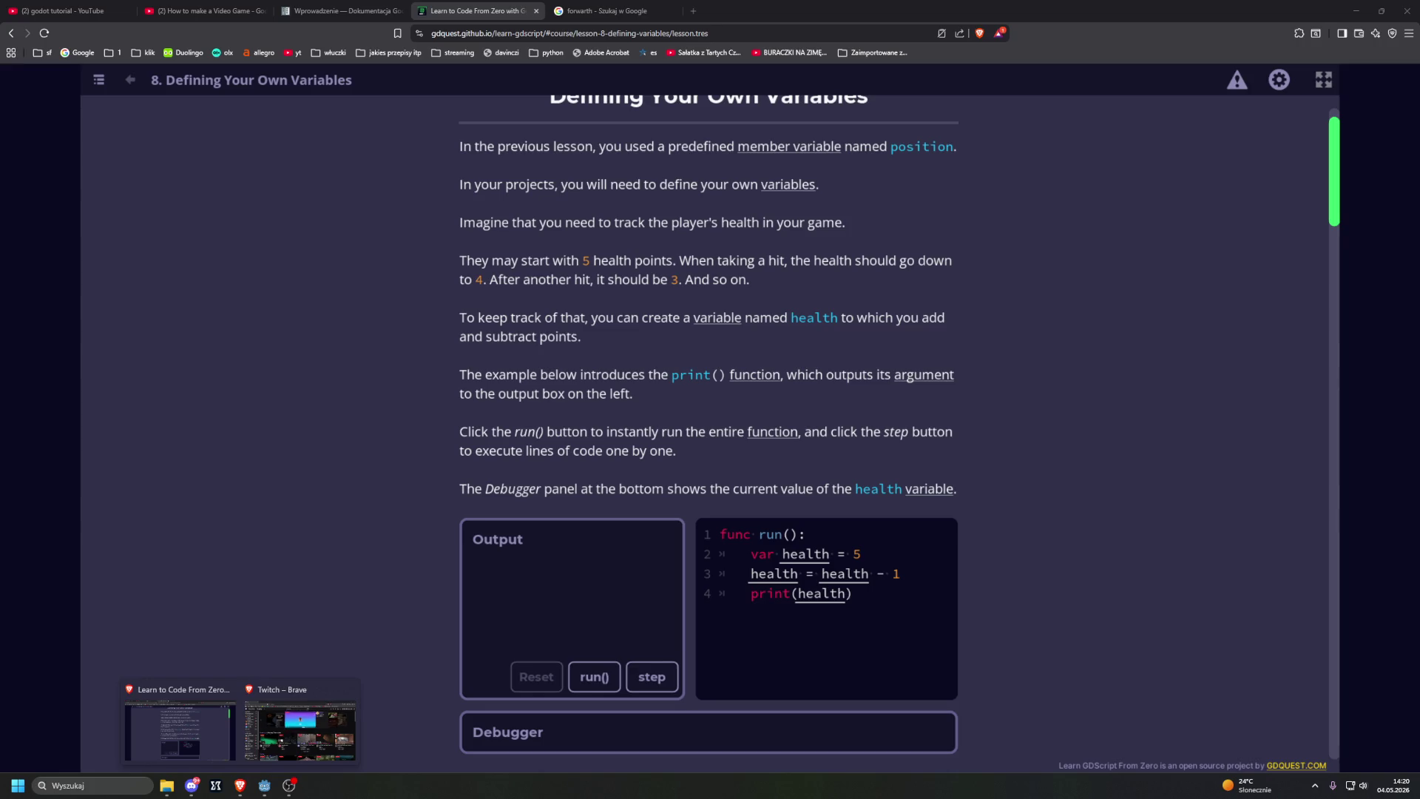
{"action": "left_click", "coordinate": [180, 731]}
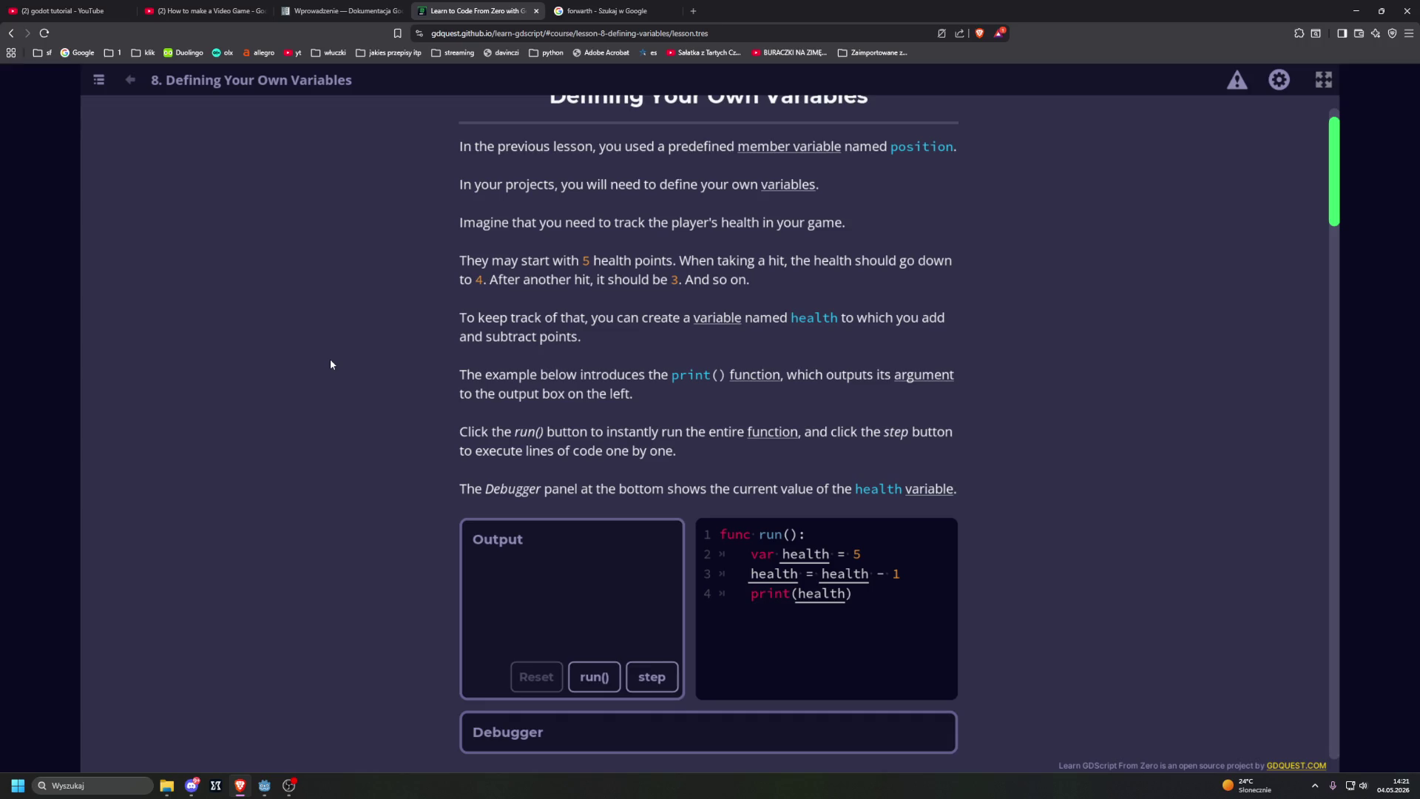
{"action": "scroll", "coordinate": [330, 361], "scroll_direction": "down", "scroll_amount": 2}
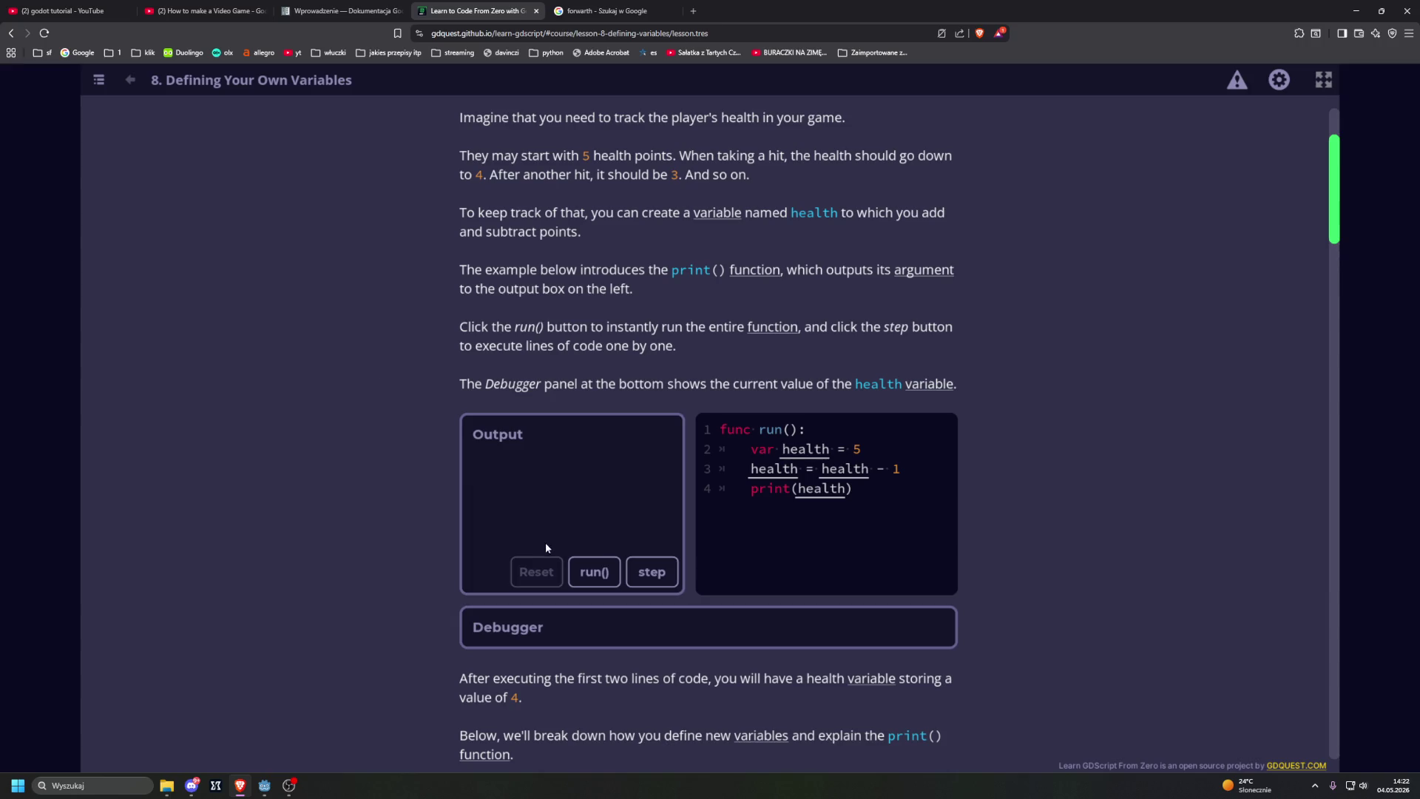
Step: Run the first health example to print 4, then scroll through the 'Defining a variable' section
{"action": "left_click", "coordinate": [594, 572]}
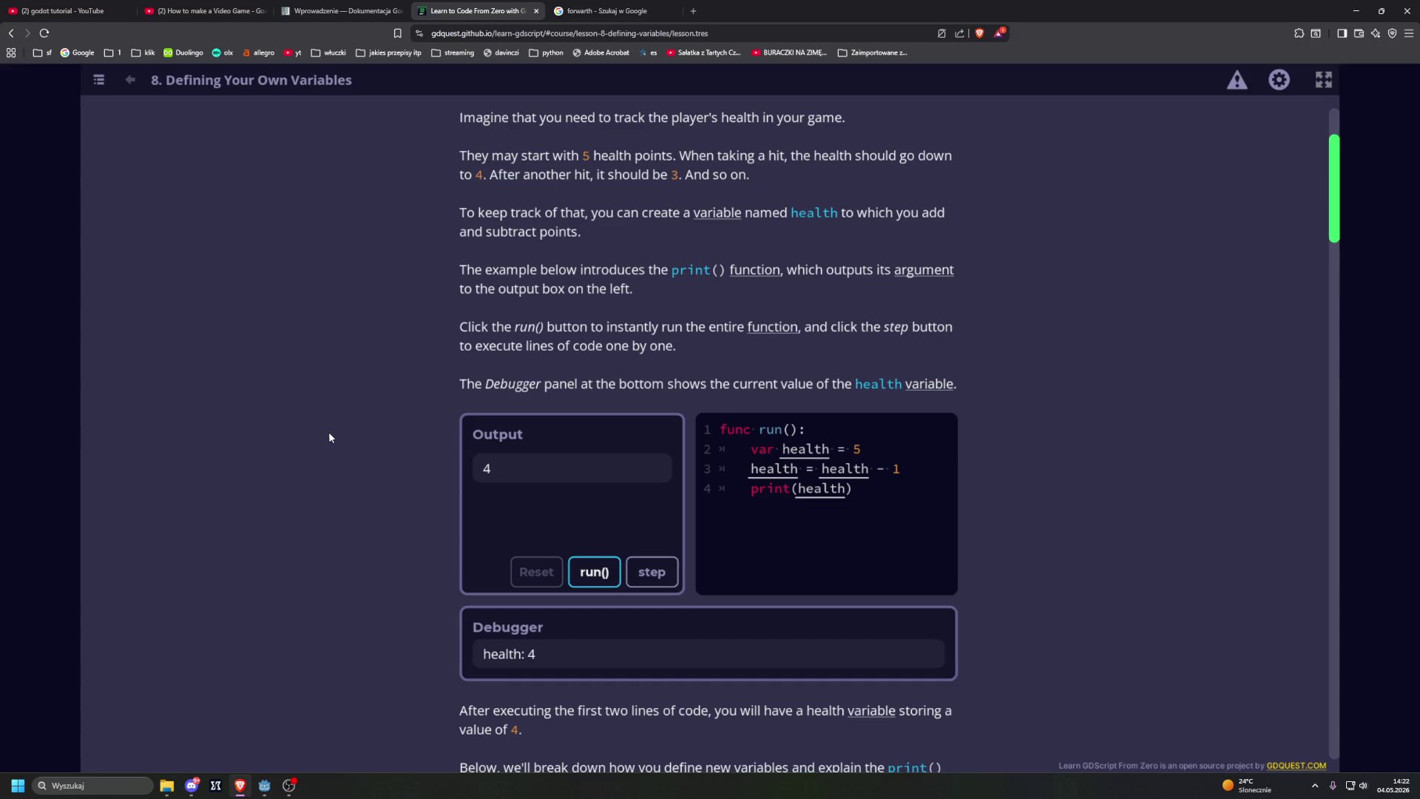
{"action": "scroll", "coordinate": [344, 433], "scroll_direction": "down", "scroll_amount": 2}
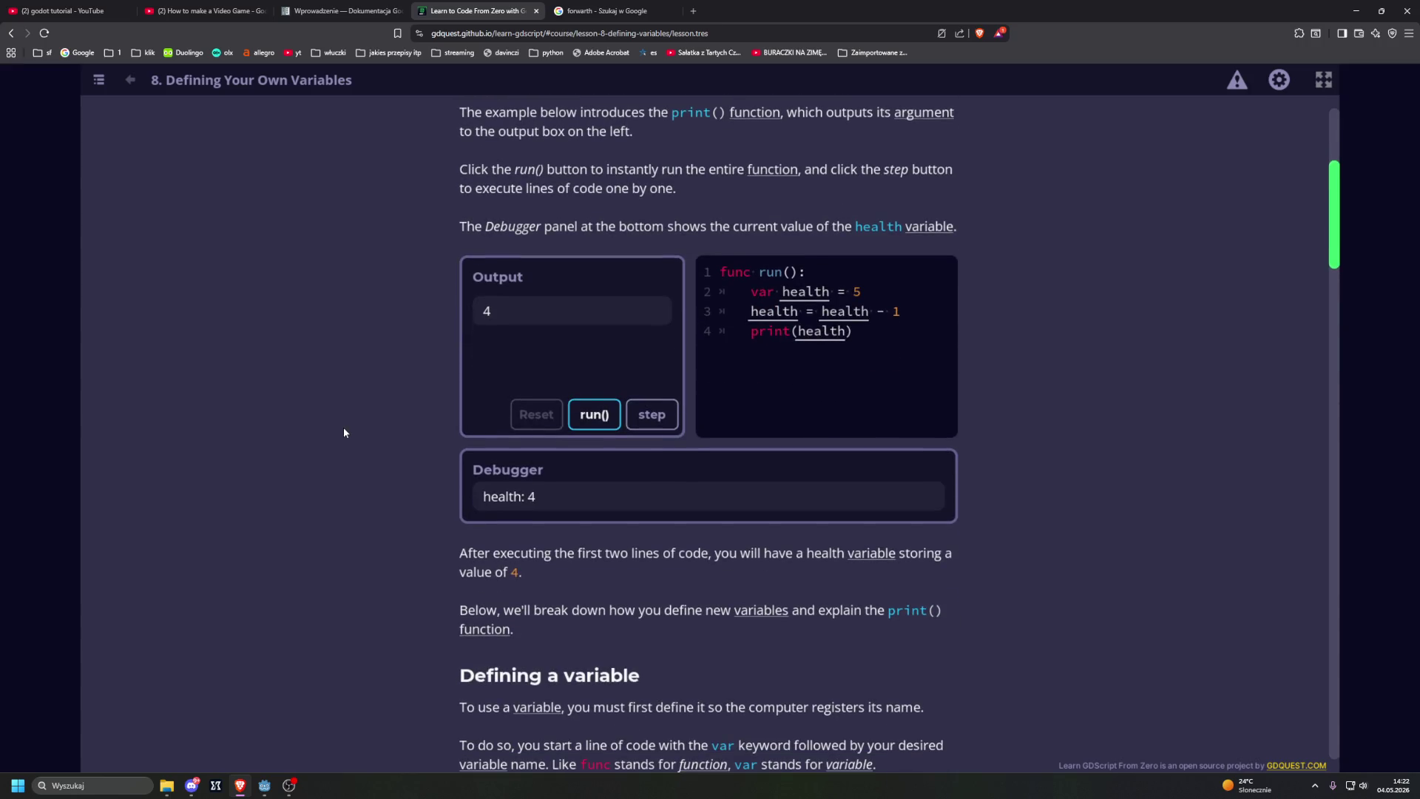
{"action": "scroll", "coordinate": [344, 433], "scroll_direction": "down", "scroll_amount": 3}
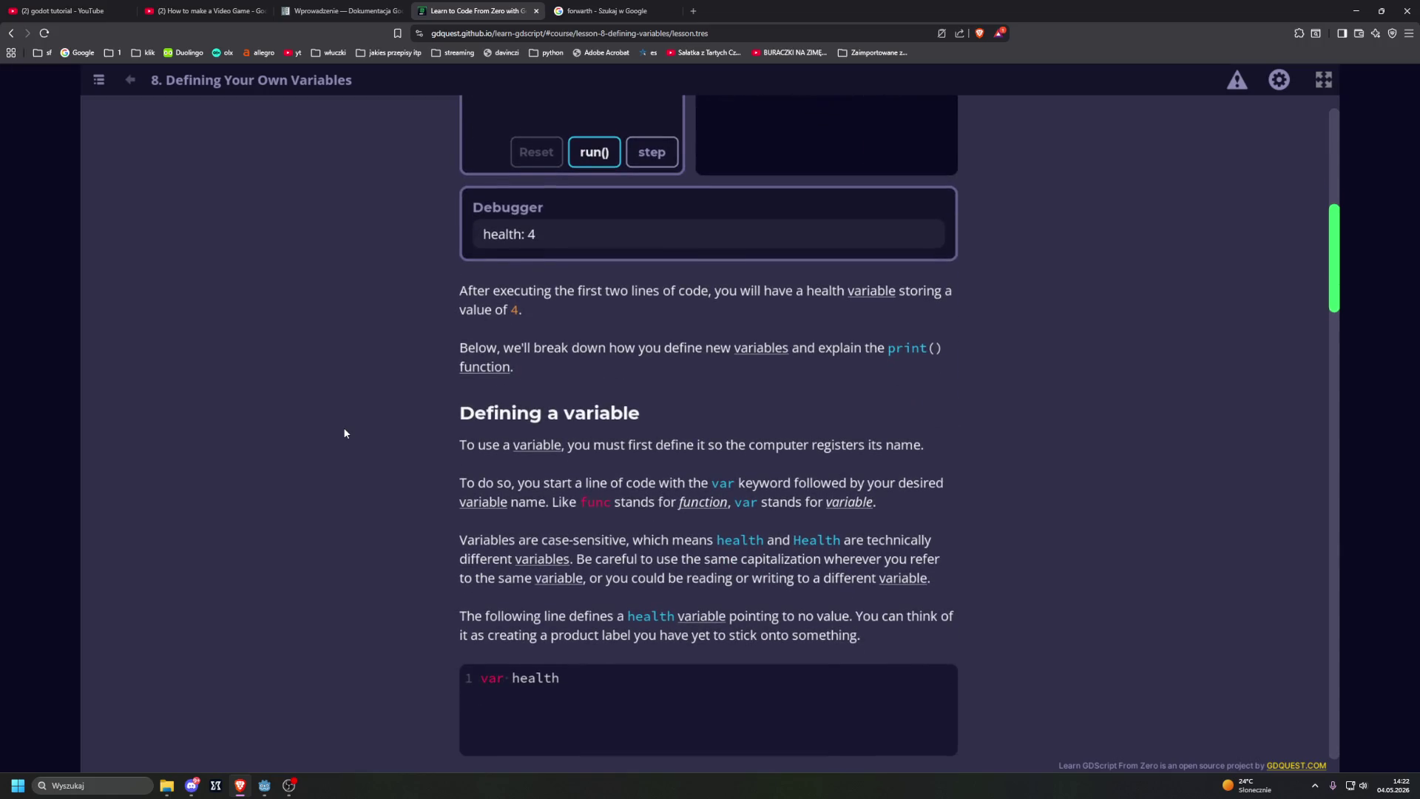
{"action": "scroll", "coordinate": [344, 433], "scroll_direction": "down", "scroll_amount": 3}
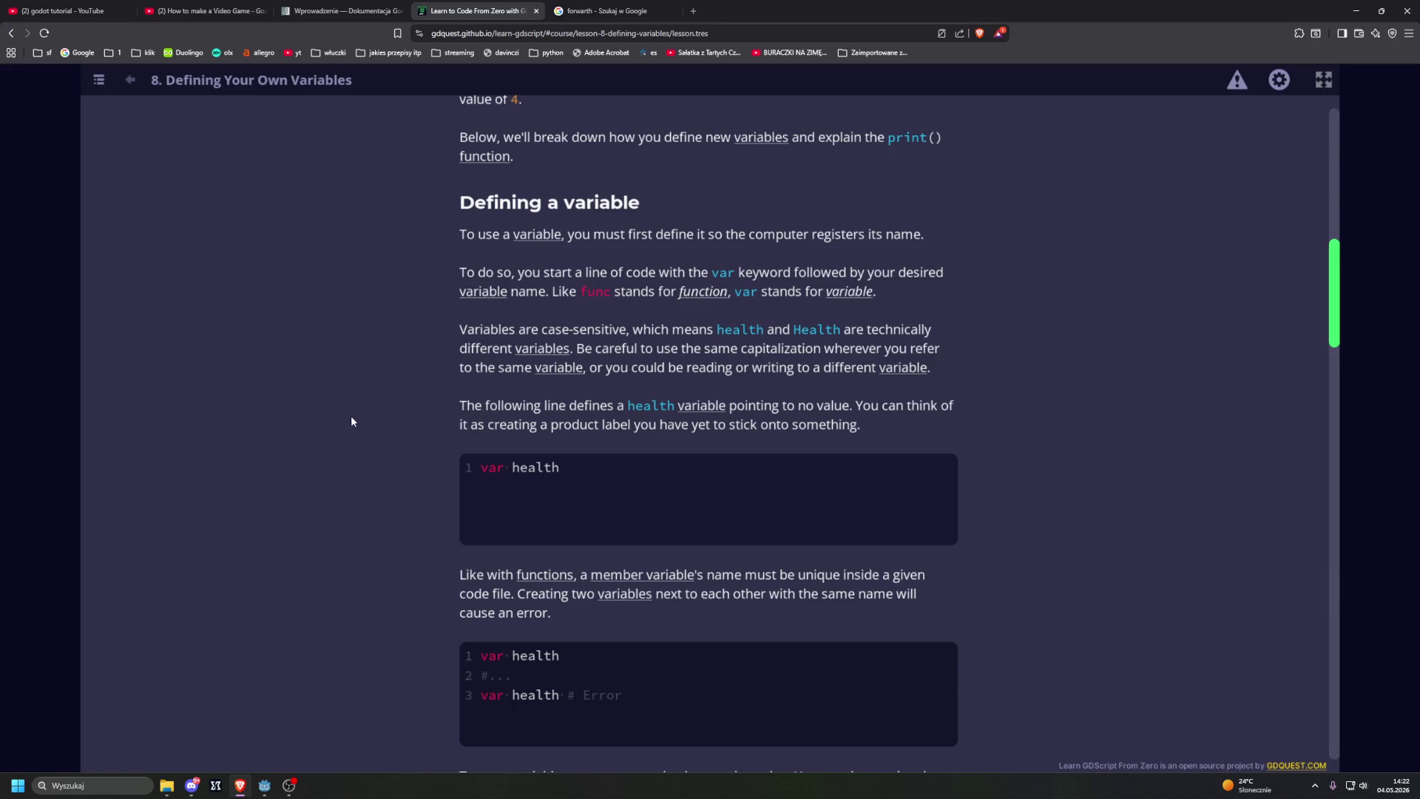
{"action": "scroll", "coordinate": [328, 427], "scroll_direction": "down", "scroll_amount": 1}
{"action": "scroll", "coordinate": [326, 433], "scroll_direction": "down", "scroll_amount": 4}
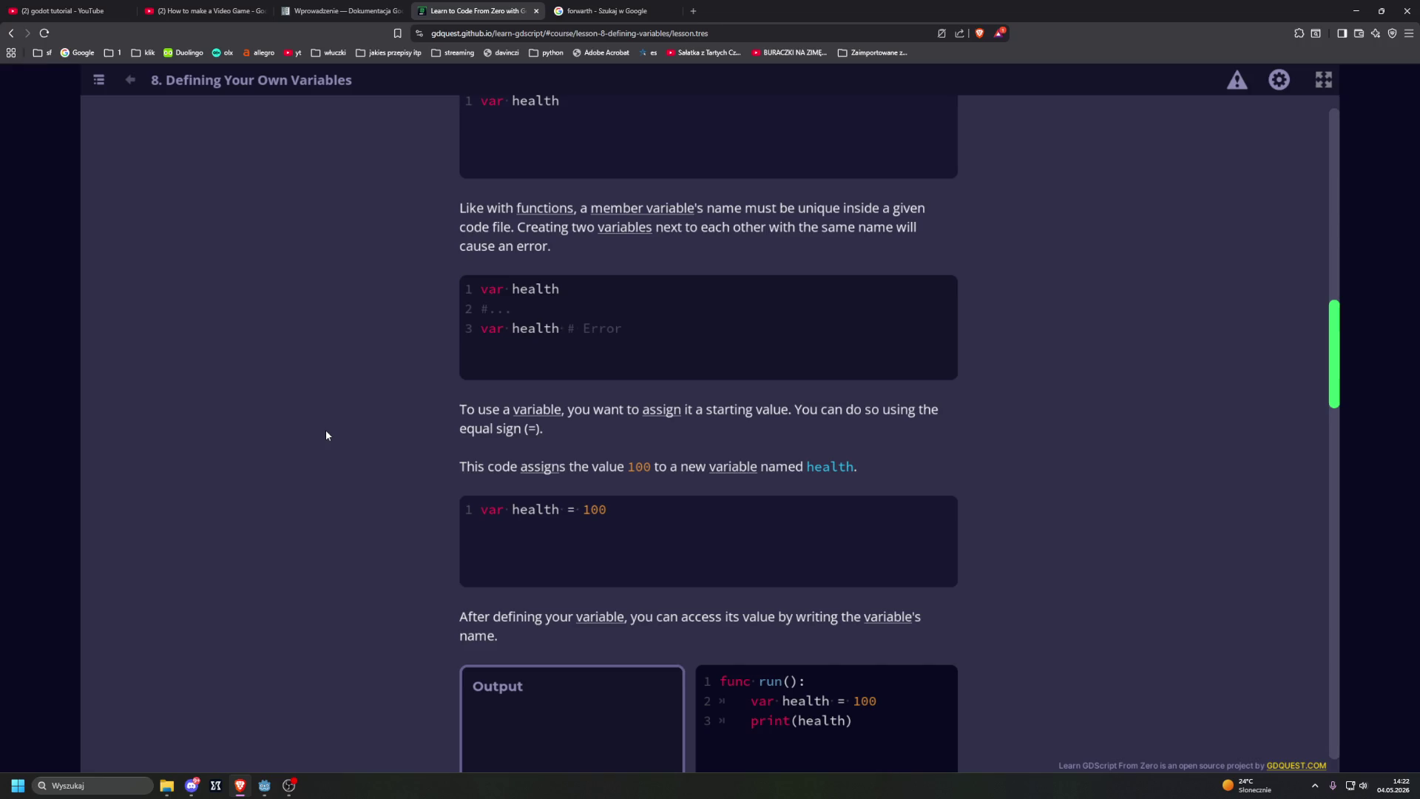
Step: Run the var health = 100 example, then step through and run the next example to print 50
{"action": "scroll", "coordinate": [326, 435], "scroll_direction": "down", "scroll_amount": 3}
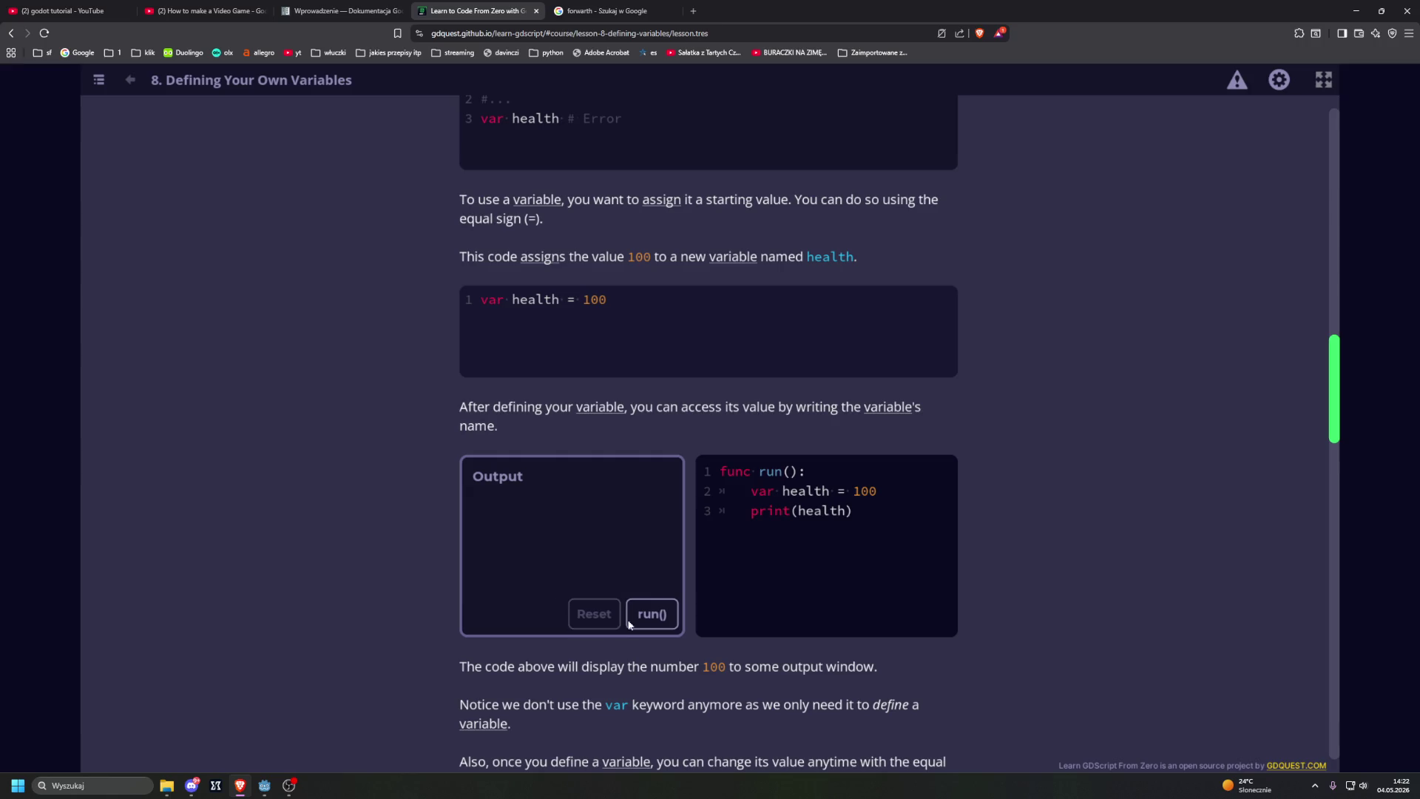
{"action": "left_click", "coordinate": [652, 614]}
{"action": "scroll", "coordinate": [309, 449], "scroll_direction": "down", "scroll_amount": 4}
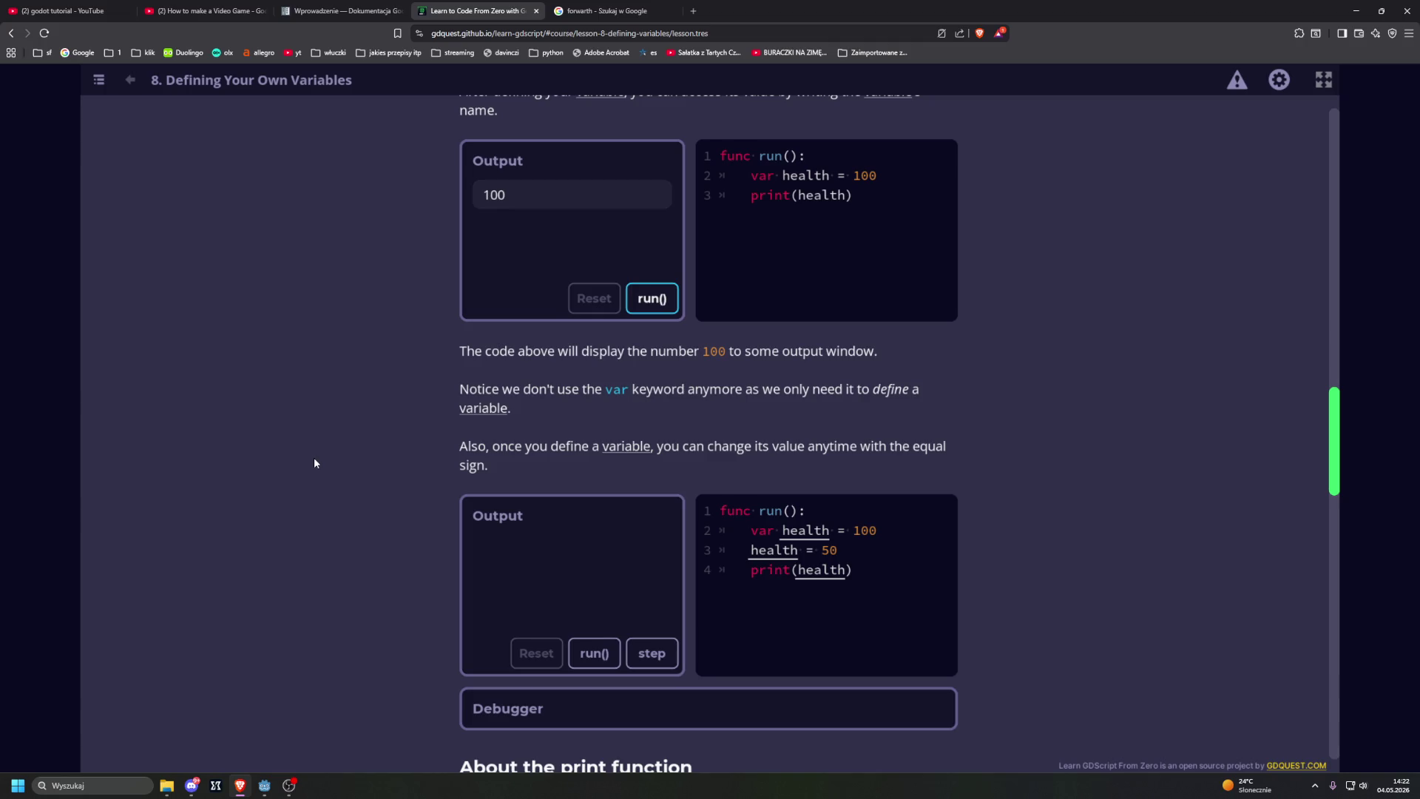
{"action": "key", "text": "Tab"}
{"action": "key", "text": "Tab"}
{"action": "key", "text": "Return"}
{"action": "key", "text": "shift+Tab"}
{"action": "key", "text": "Return"}
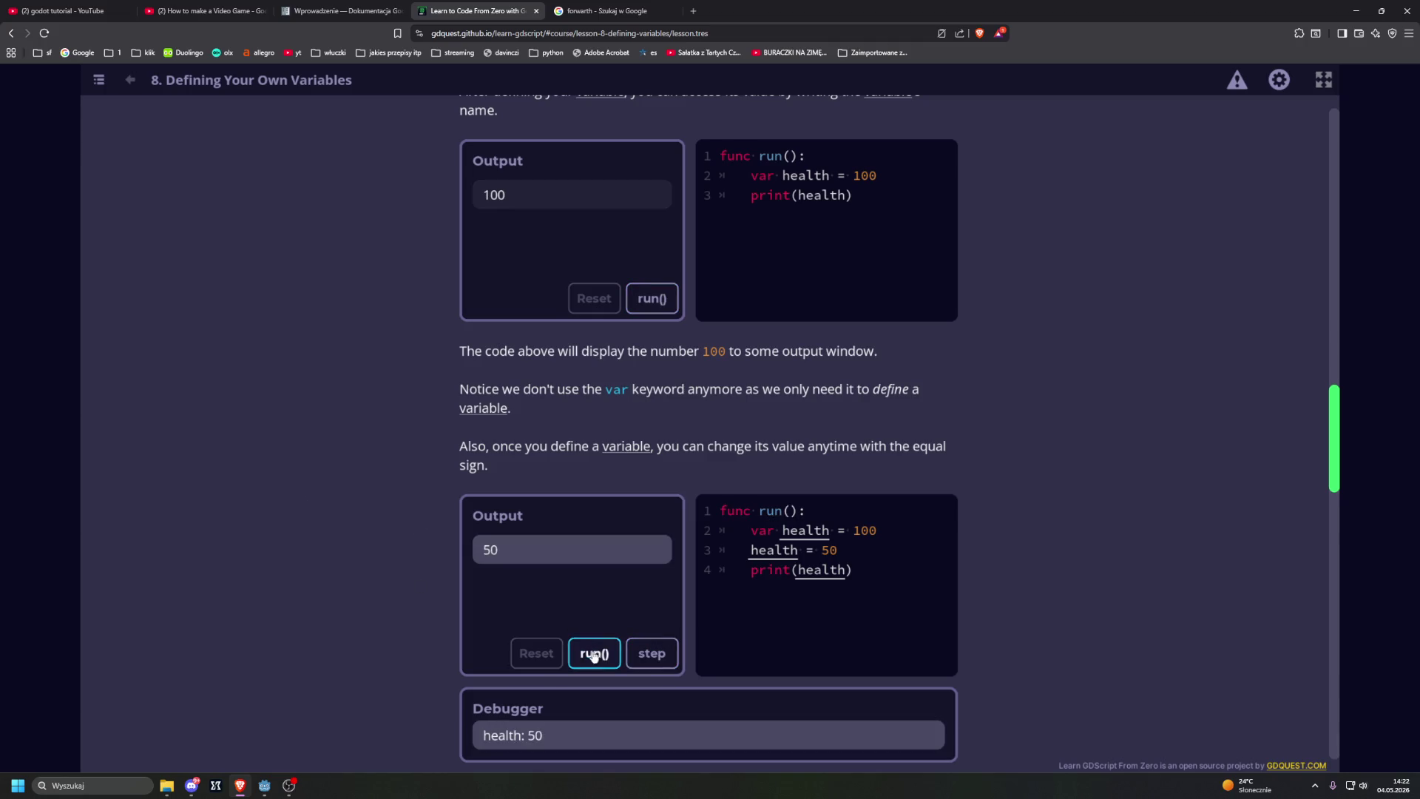
{"action": "scroll", "coordinate": [254, 508], "scroll_direction": "down", "scroll_amount": 2}
{"action": "scroll", "coordinate": [255, 514], "scroll_direction": "down", "scroll_amount": 5}
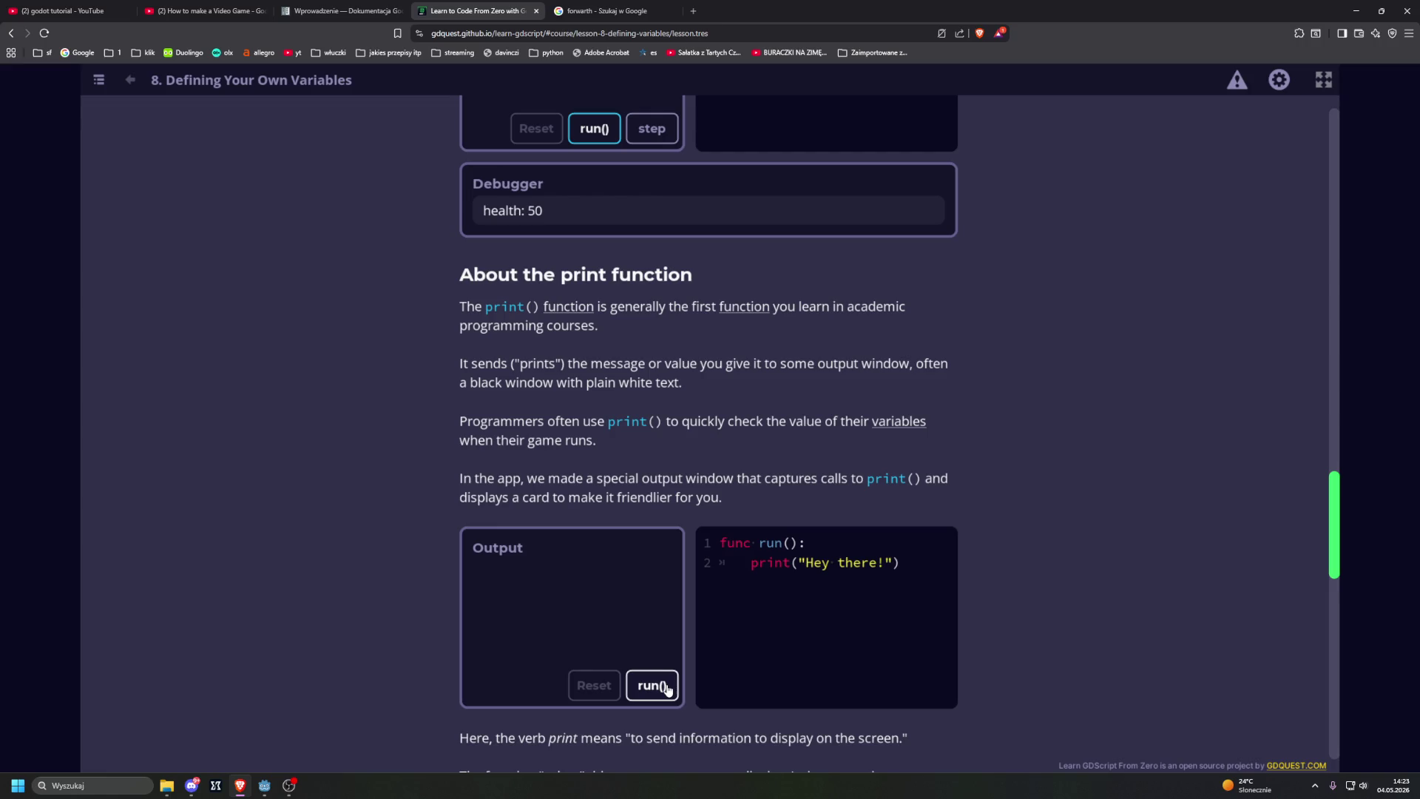
Step: Run the print("Hey there!") example and scroll on to 'Variables are like labels'
{"action": "scroll", "coordinate": [589, 598], "scroll_direction": "down", "scroll_amount": 3}
{"action": "left_click", "coordinate": [649, 424]}
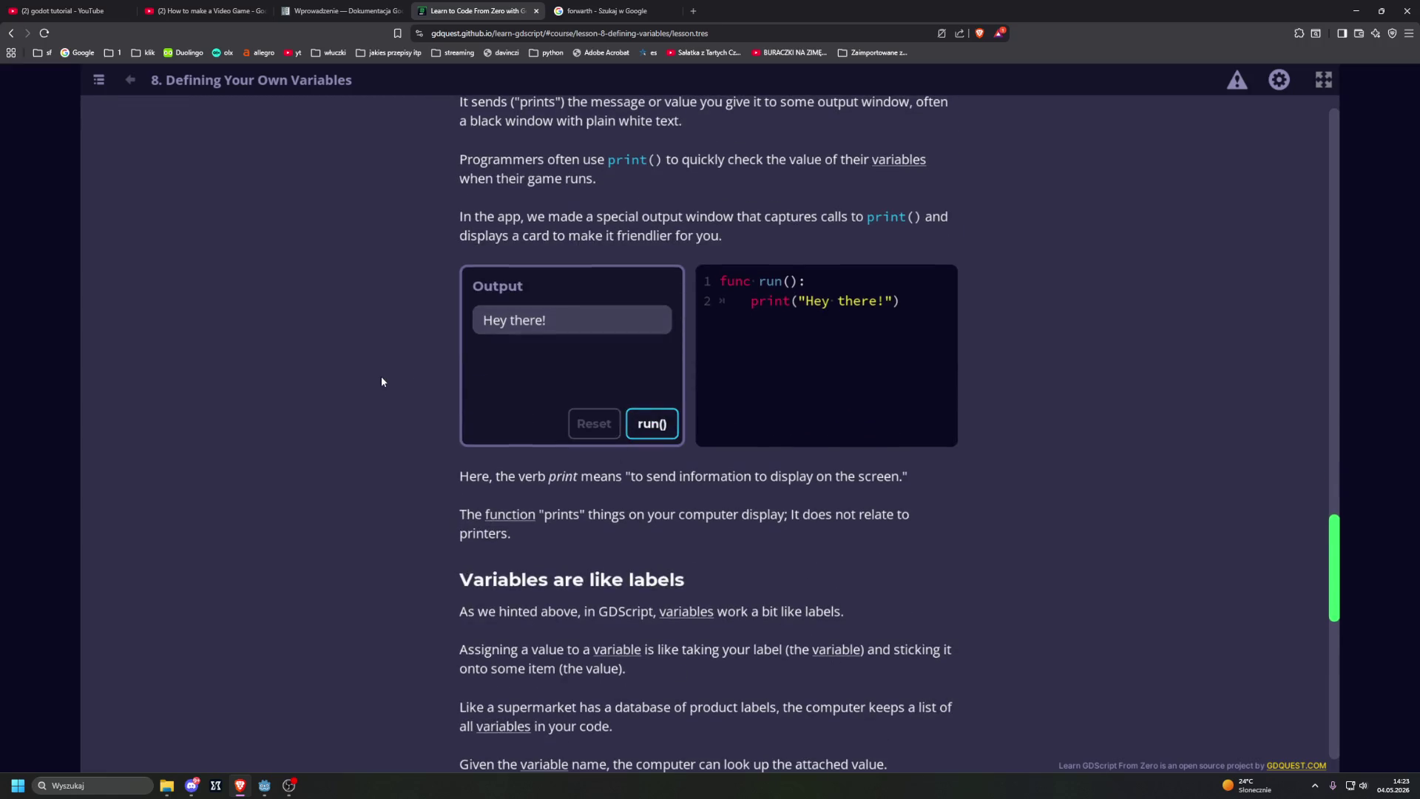
{"action": "scroll", "coordinate": [379, 375], "scroll_direction": "down", "scroll_amount": 5}
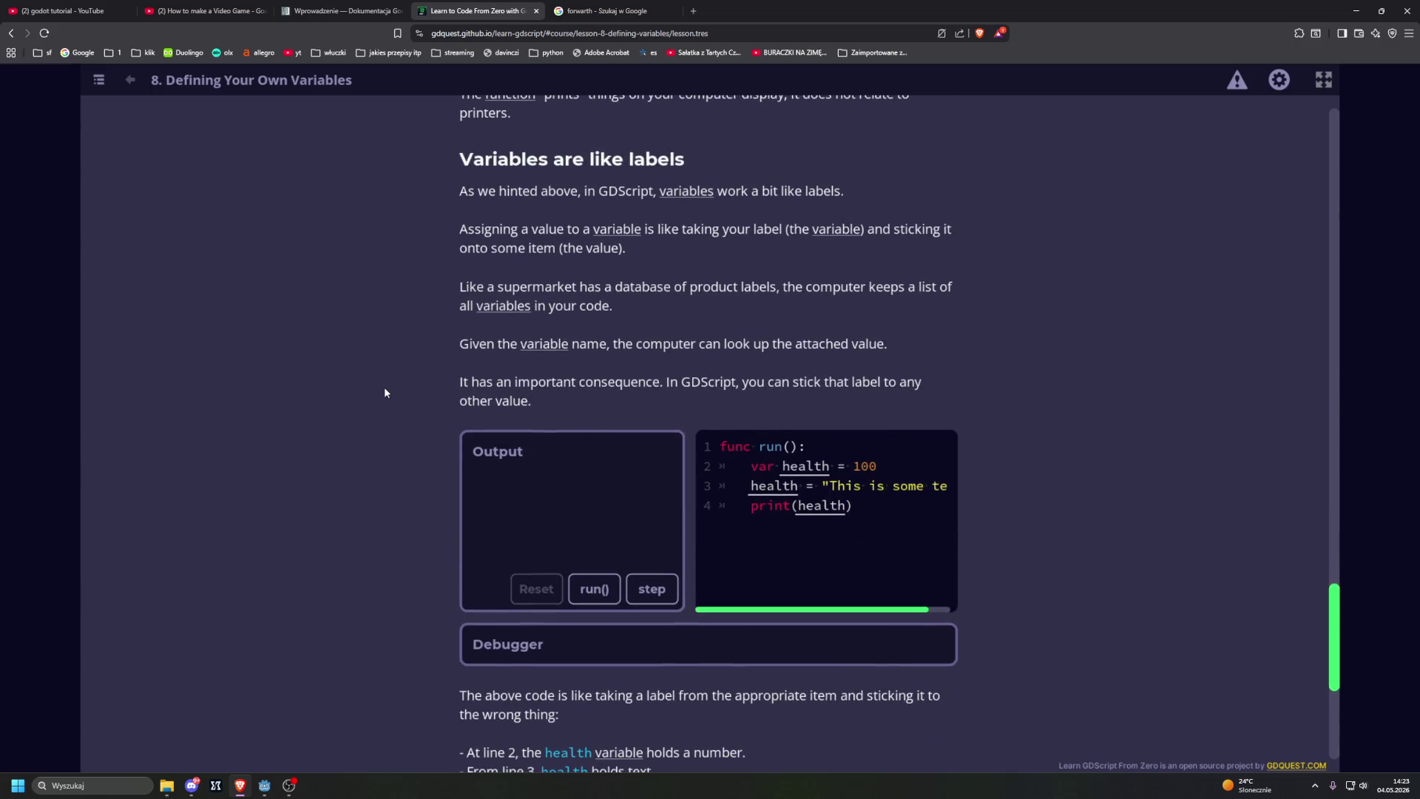
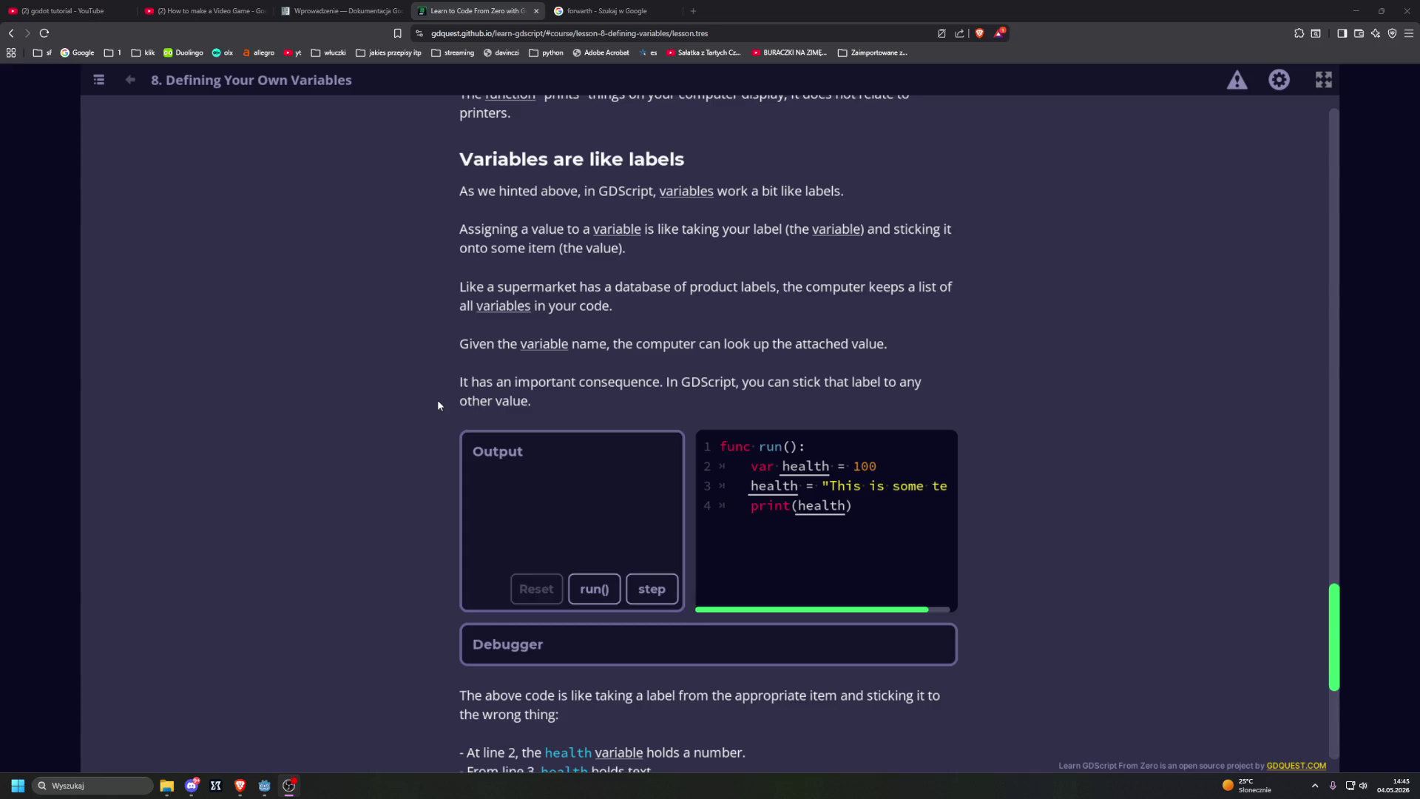
Step: Enter 'var health = 100' in the Define A Health Variable practice, run it, and continue to Adding and Subtracting
{"action": "scroll", "coordinate": [437, 401], "scroll_direction": "down", "scroll_amount": 5}
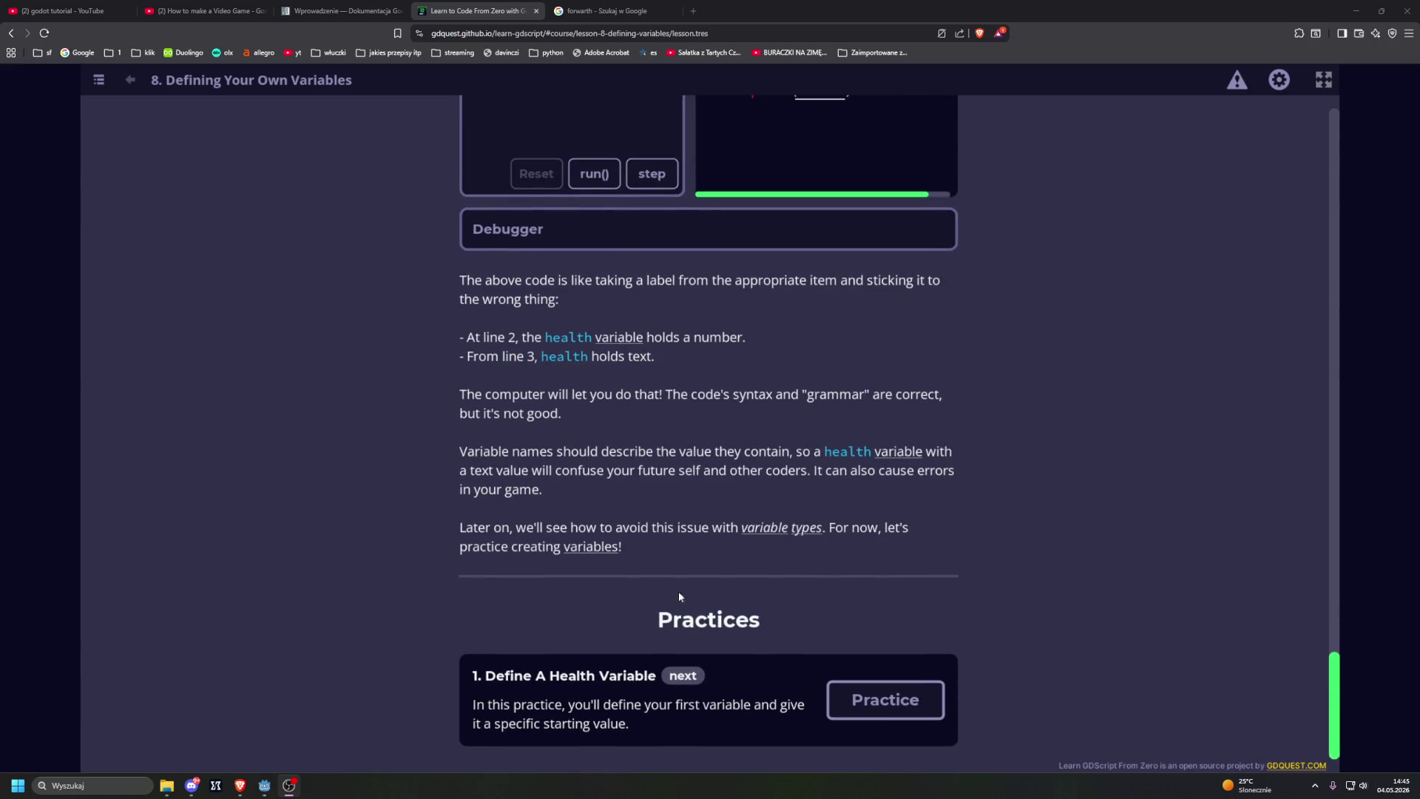
{"action": "left_click", "coordinate": [870, 698]}
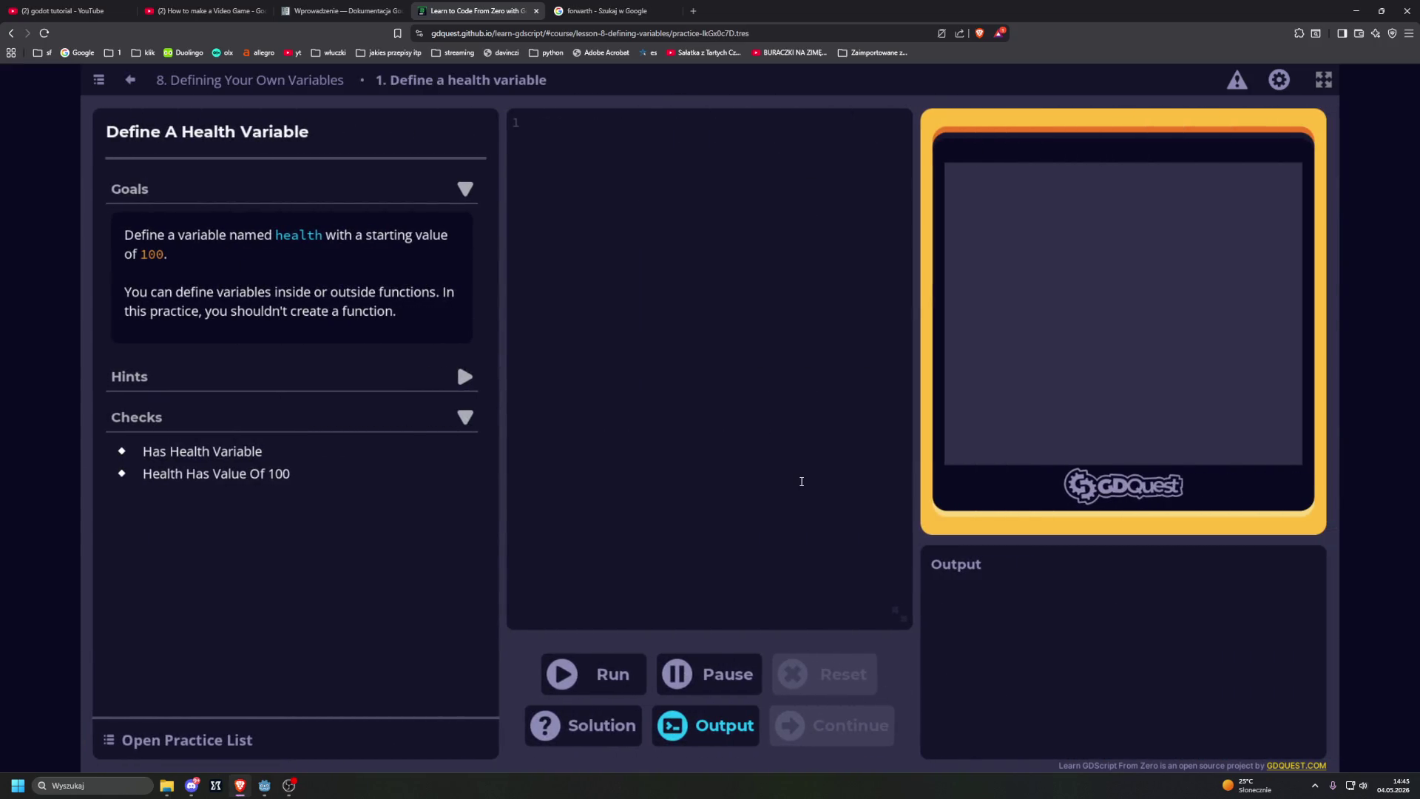
{"action": "type", "text": "var"}
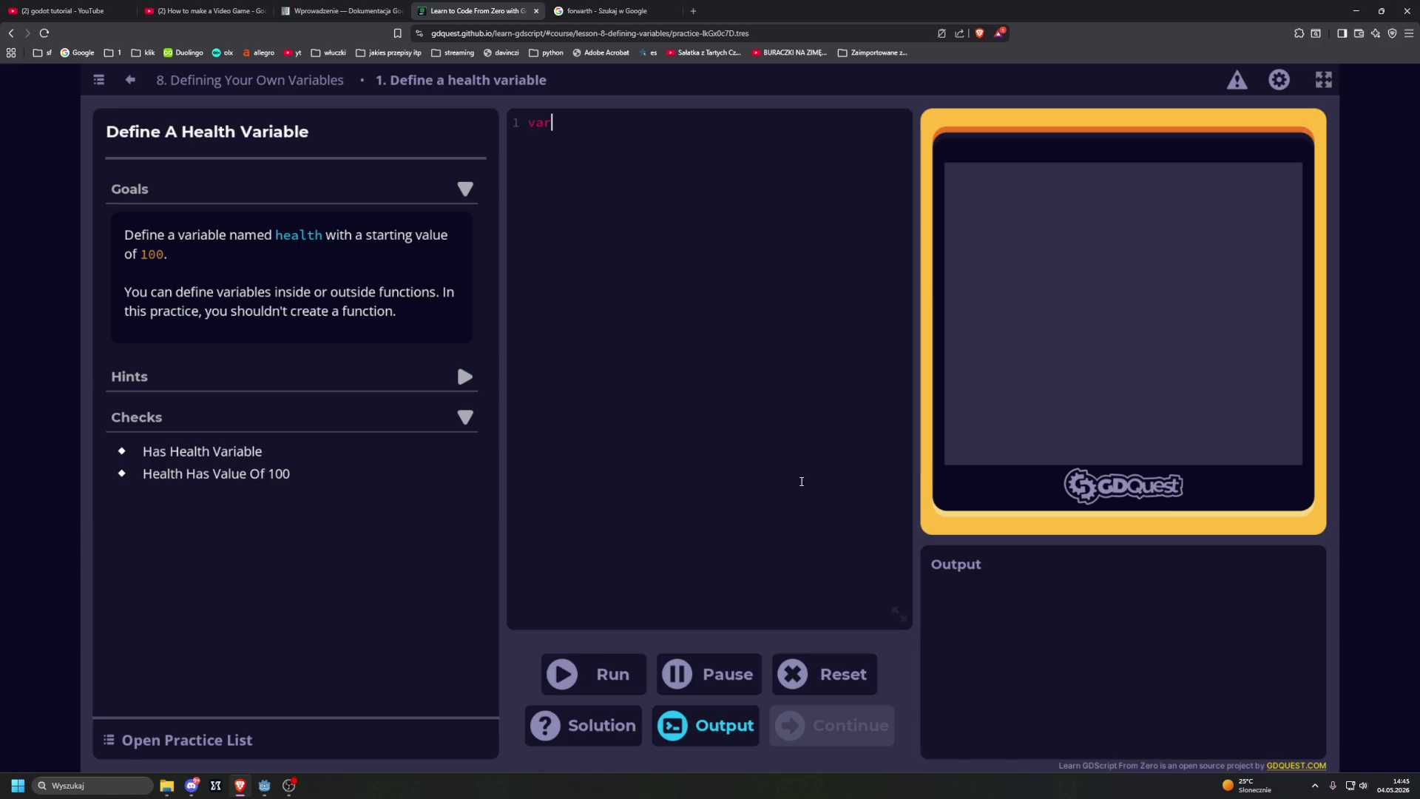
{"action": "type", "text": " health"}
{"action": "type", "text": " ="}
{"action": "key", "text": "BackSpace"}
{"action": "type", "text": "= 100"}
{"action": "left_click", "coordinate": [631, 673]}
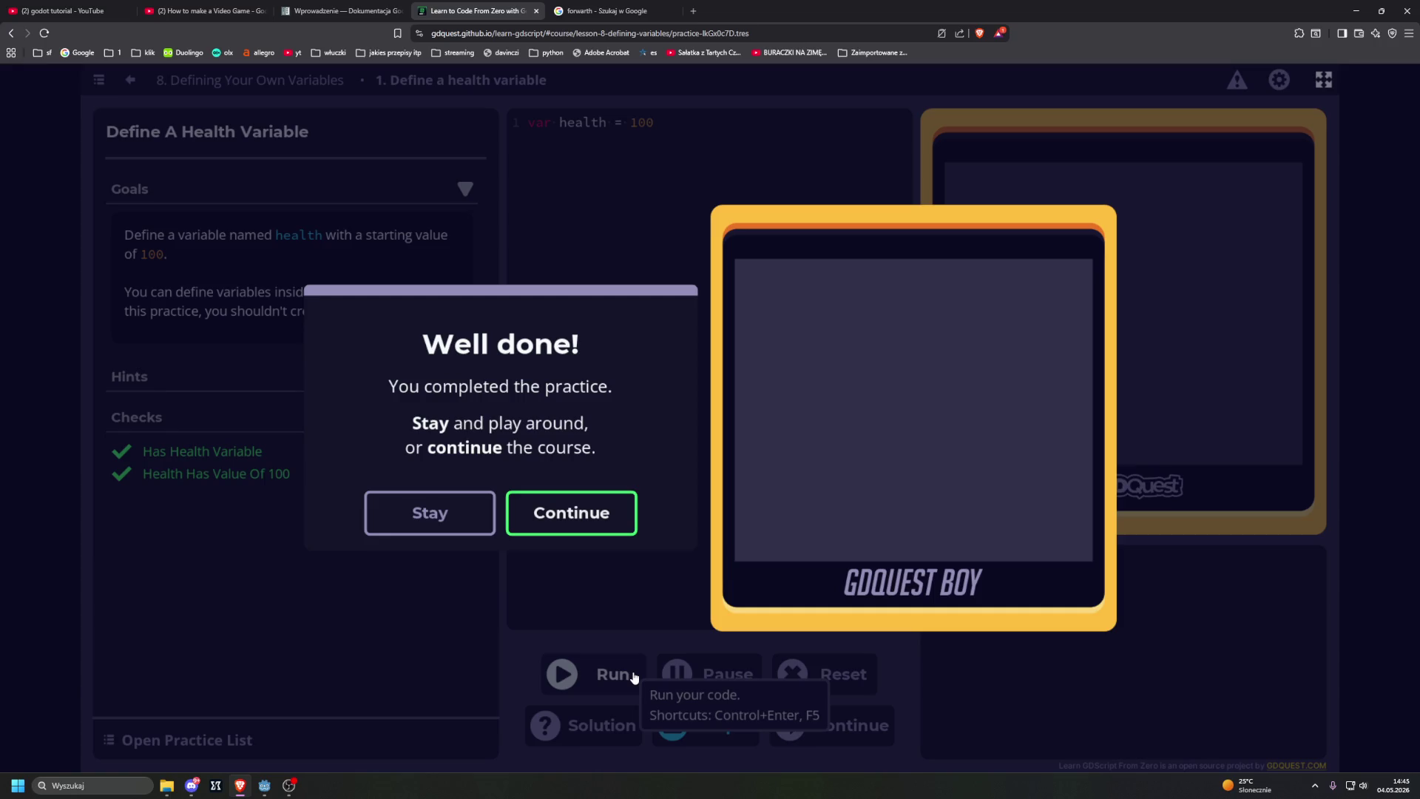
{"action": "left_click", "coordinate": [588, 514]}
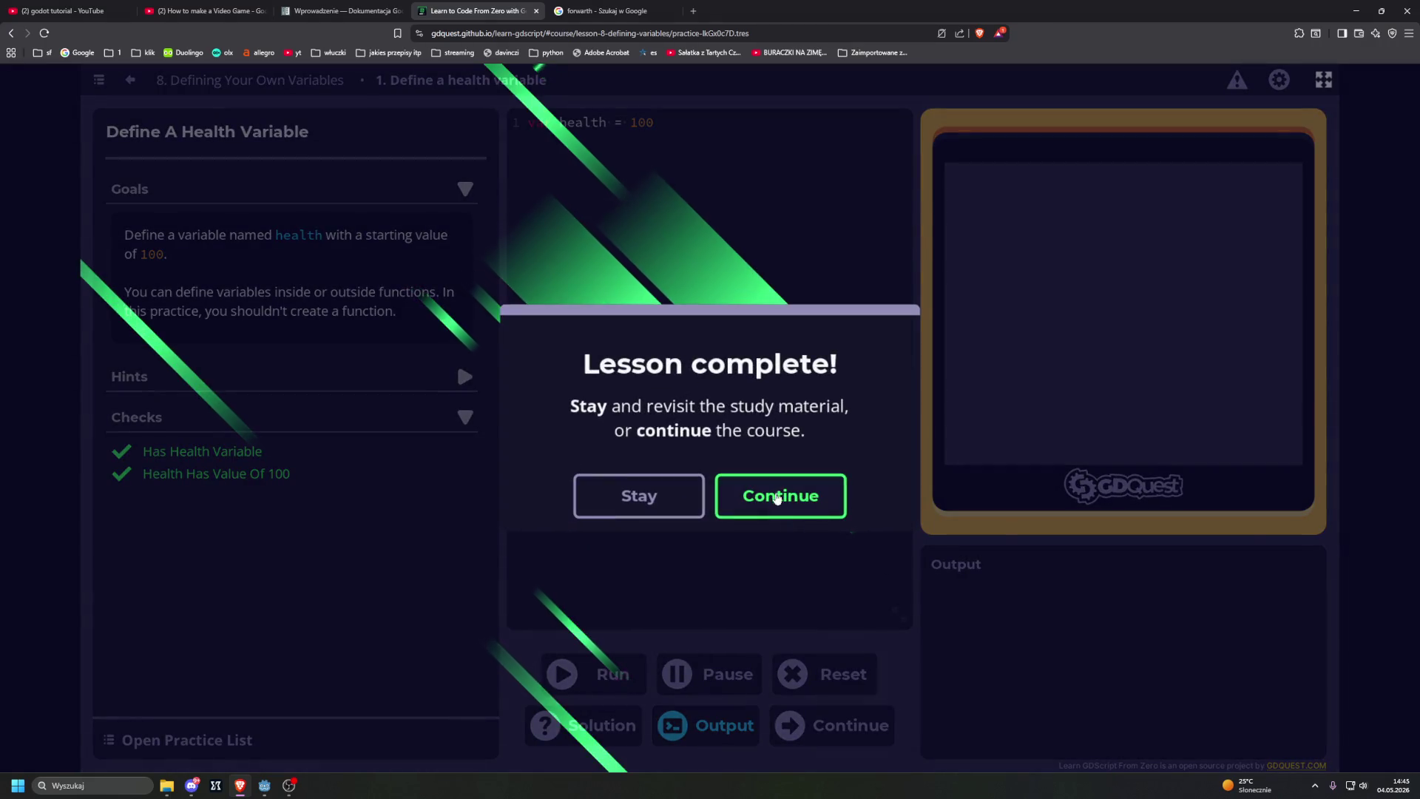
{"action": "left_click", "coordinate": [779, 504]}
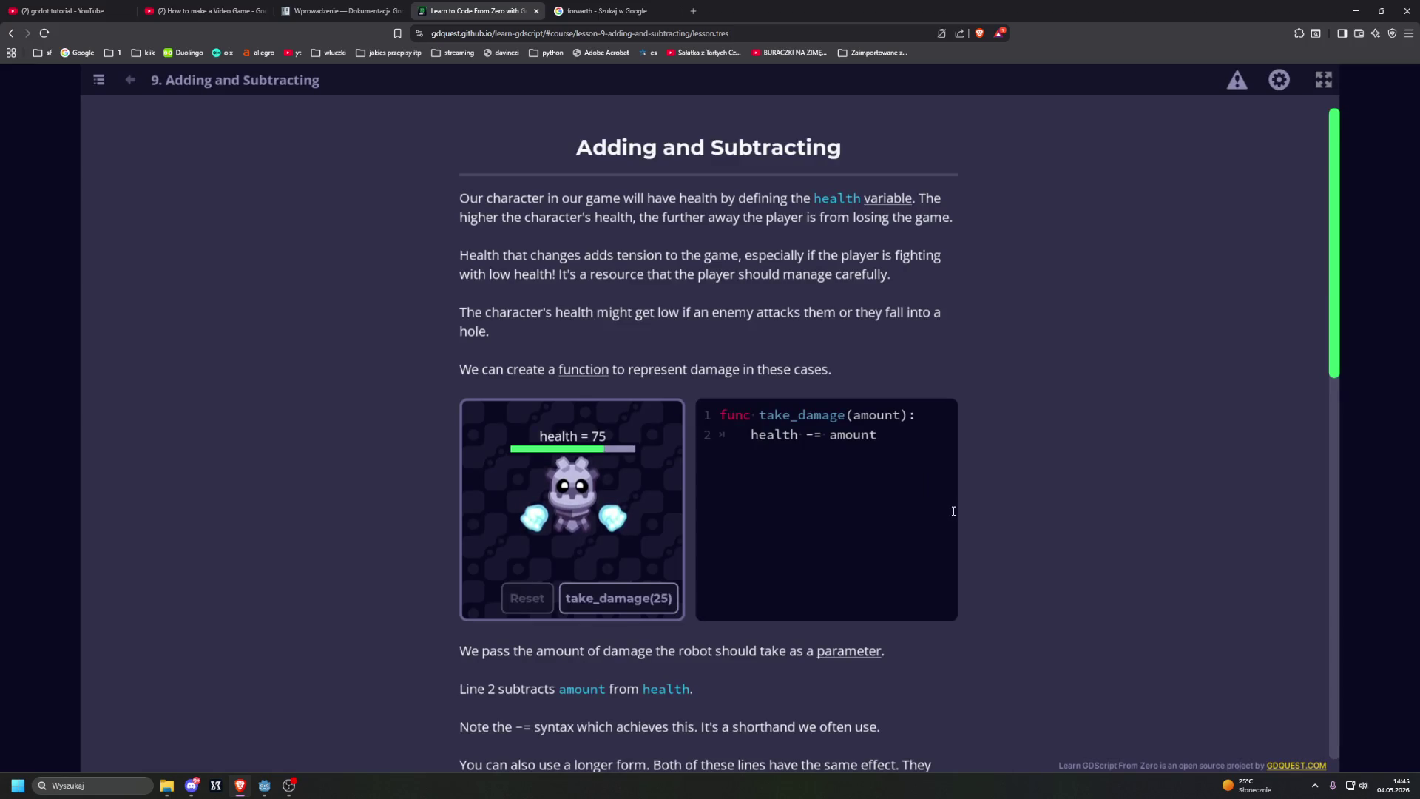
Step: Answer the healing quiz with 'health += amount' and 'health = health + amount', then open Damaging The Robot
{"action": "scroll", "coordinate": [954, 511], "scroll_direction": "down", "scroll_amount": 9}
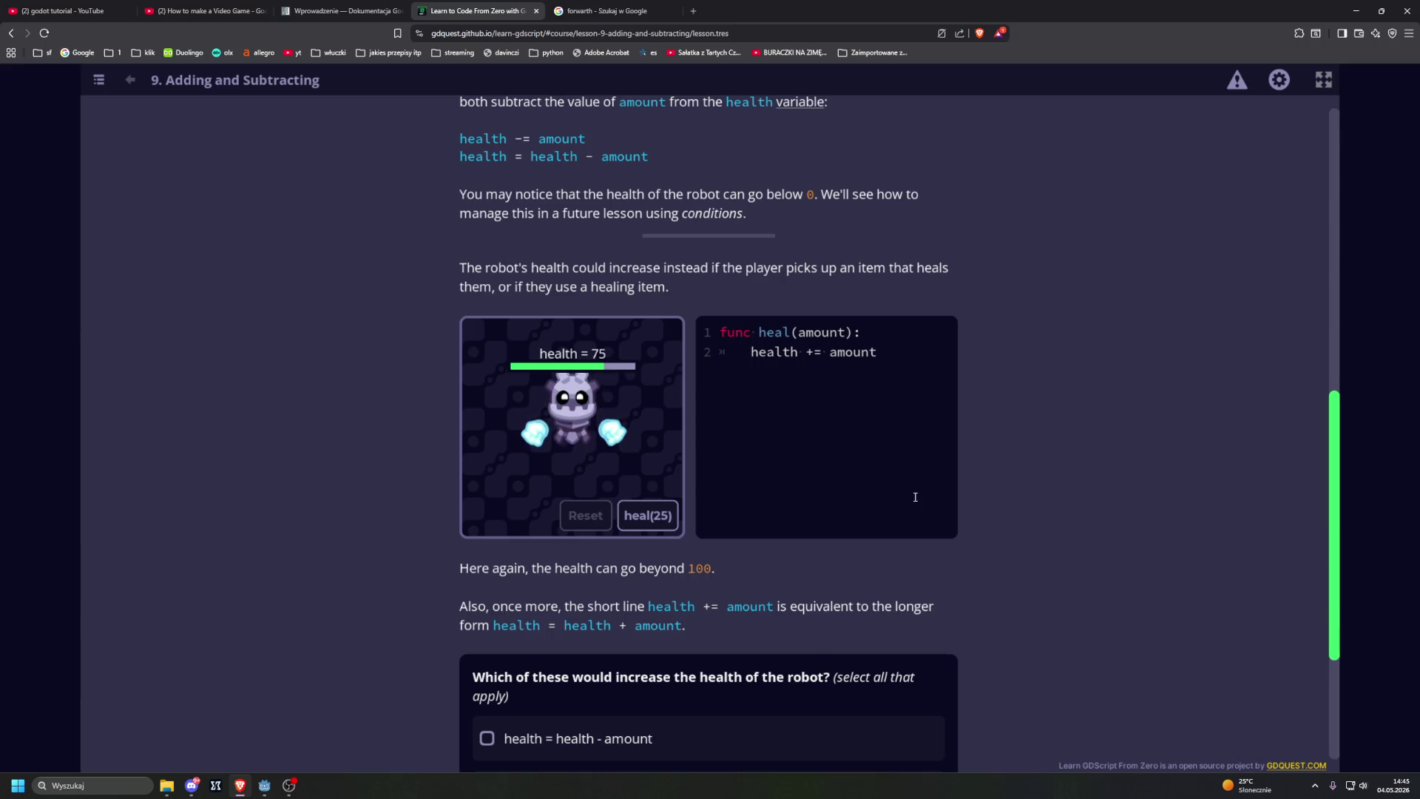
{"action": "scroll", "coordinate": [915, 497], "scroll_direction": "down", "scroll_amount": 3}
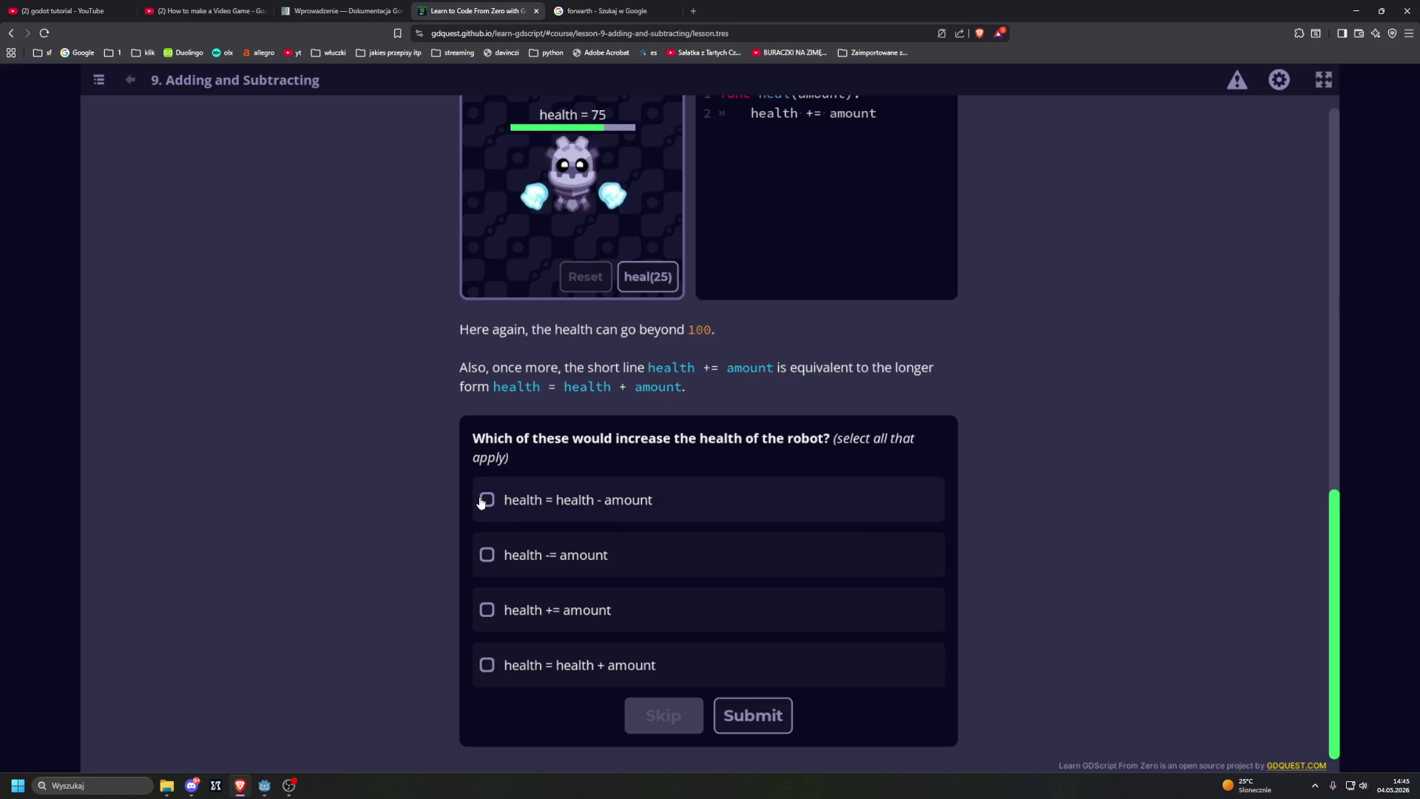
{"action": "left_click", "coordinate": [486, 613]}
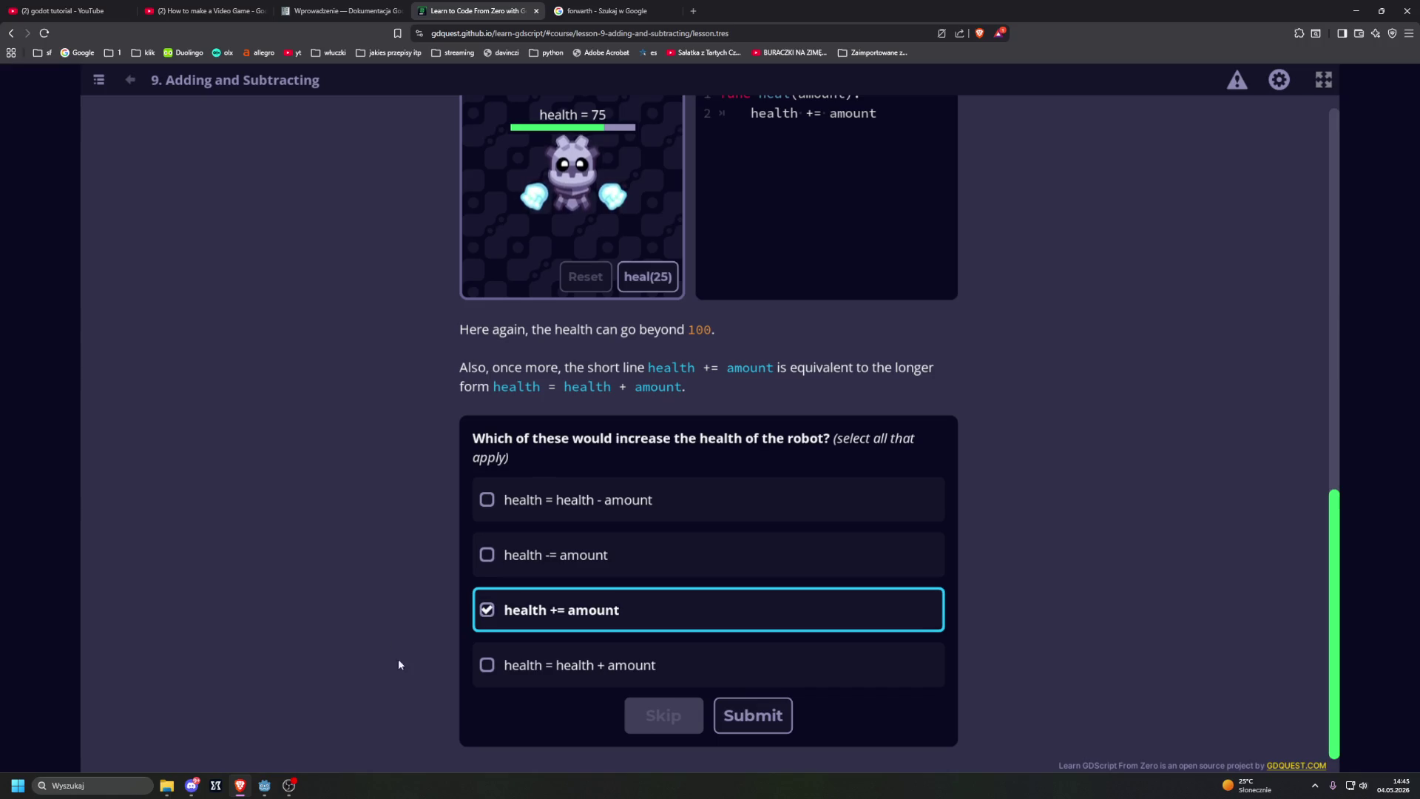
{"action": "left_click", "coordinate": [486, 665]}
{"action": "left_click", "coordinate": [751, 716]}
{"action": "left_click", "coordinate": [885, 608]}
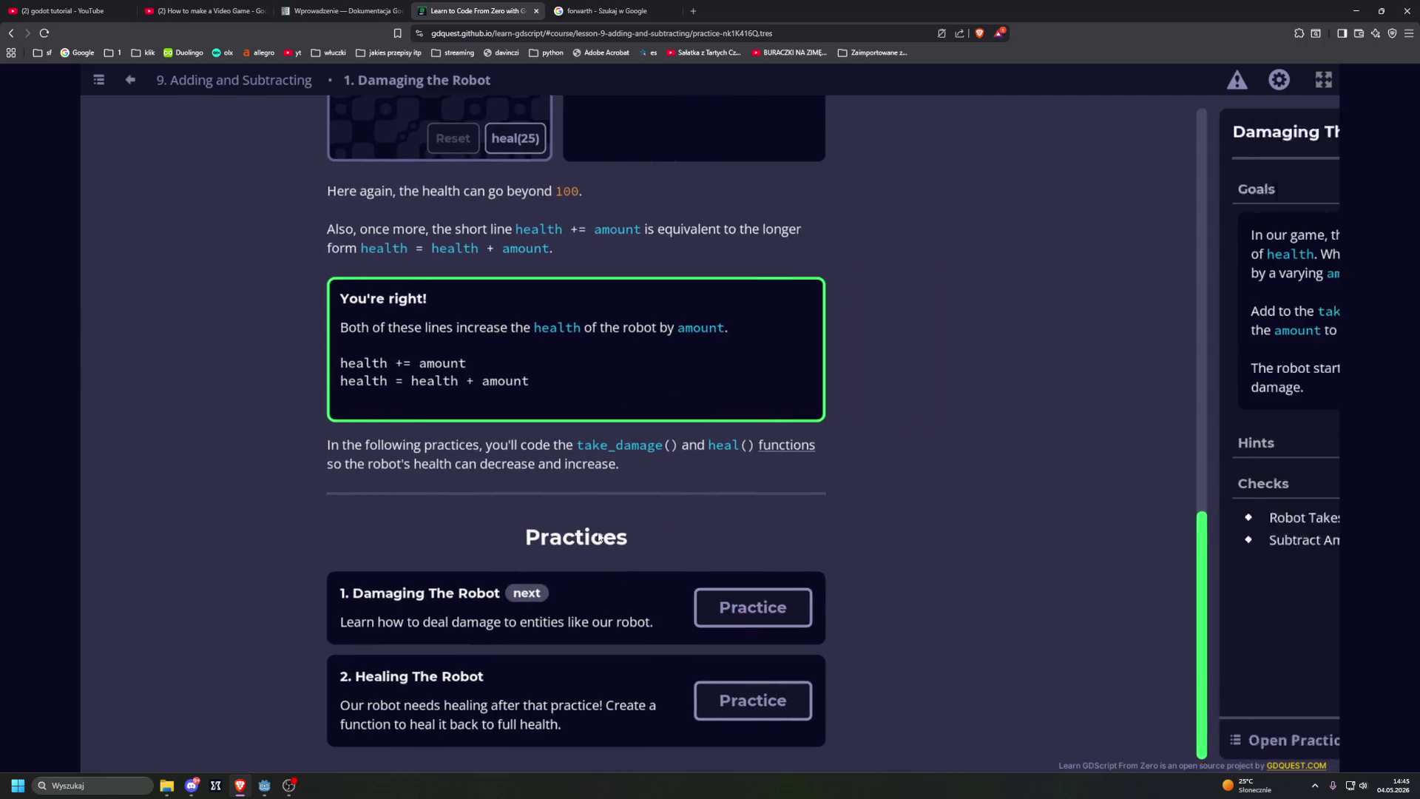
{"action": "left_click", "coordinate": [711, 550]}
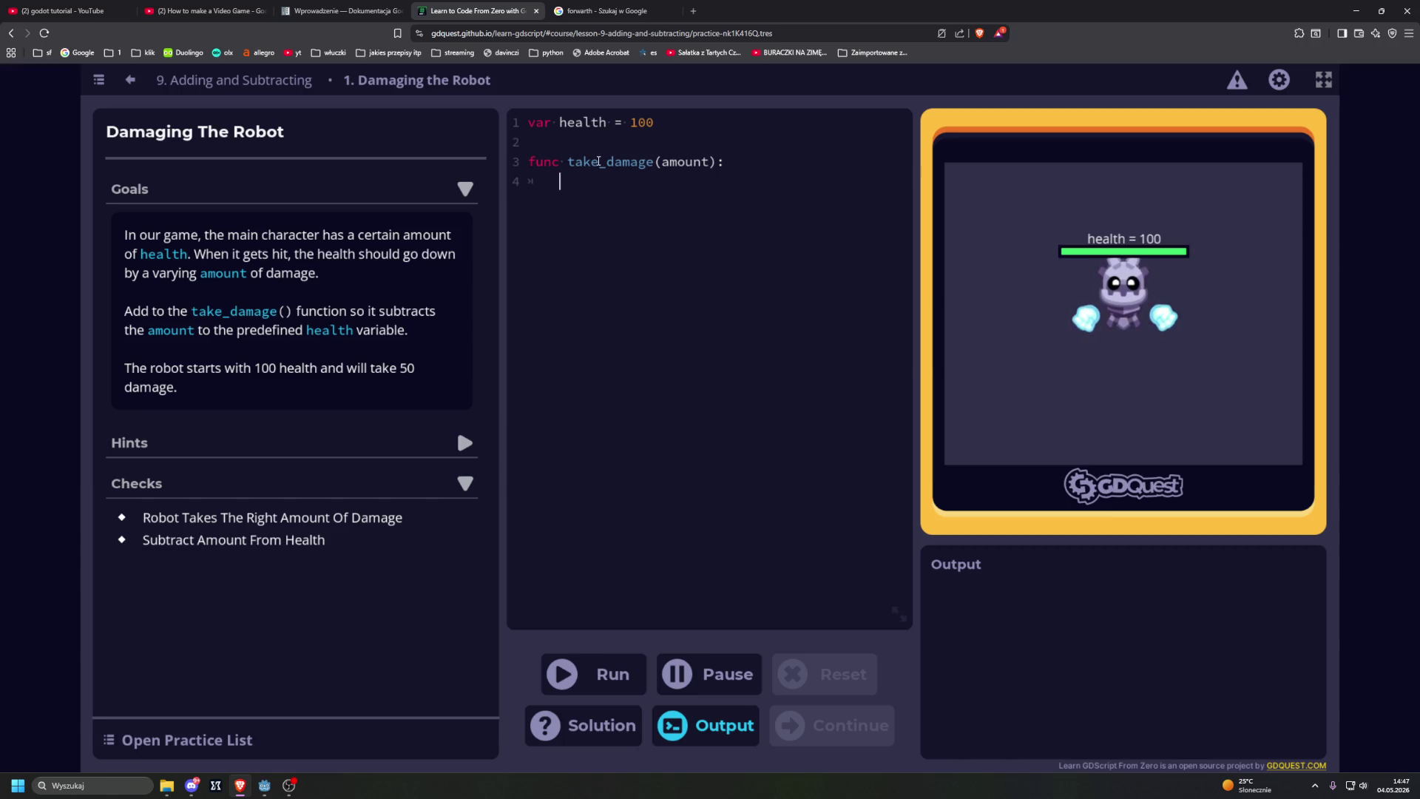
{"action": "left_click", "coordinate": [691, 179]}
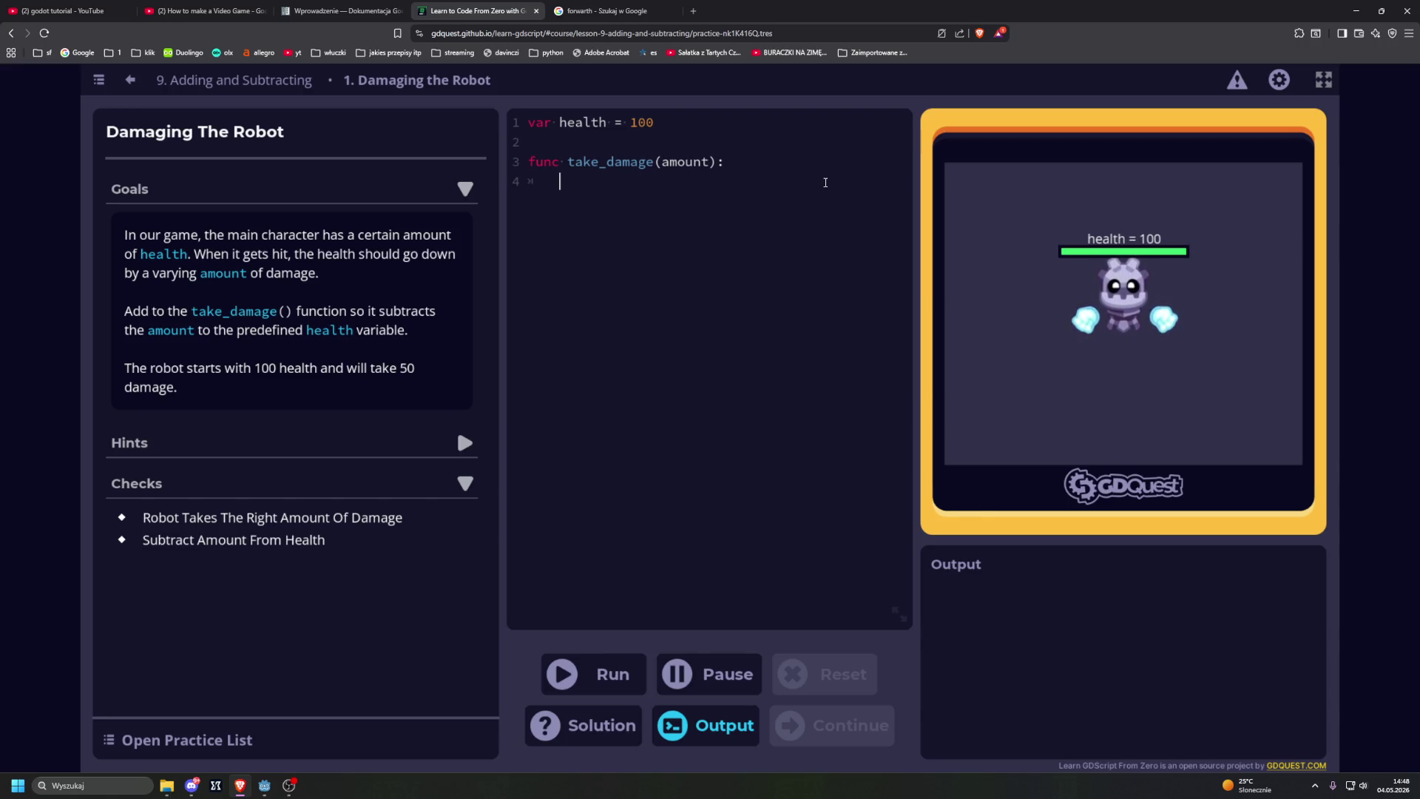
Step: Write 'health -= amount' in take_damage, run it so health drops to 50, and continue
{"action": "type", "text": "health "}
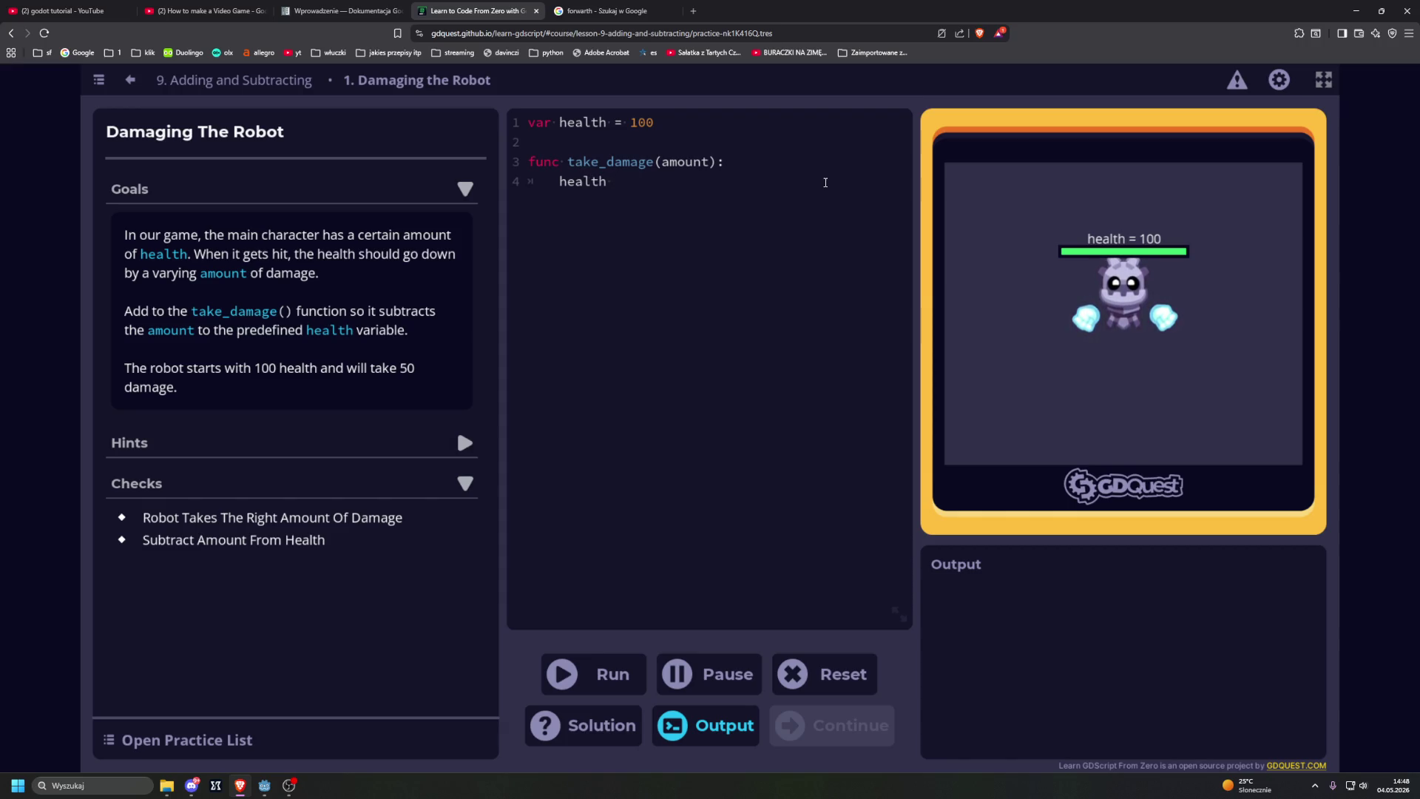
{"action": "type", "text": "-+"}
{"action": "type", "text": " amount"}
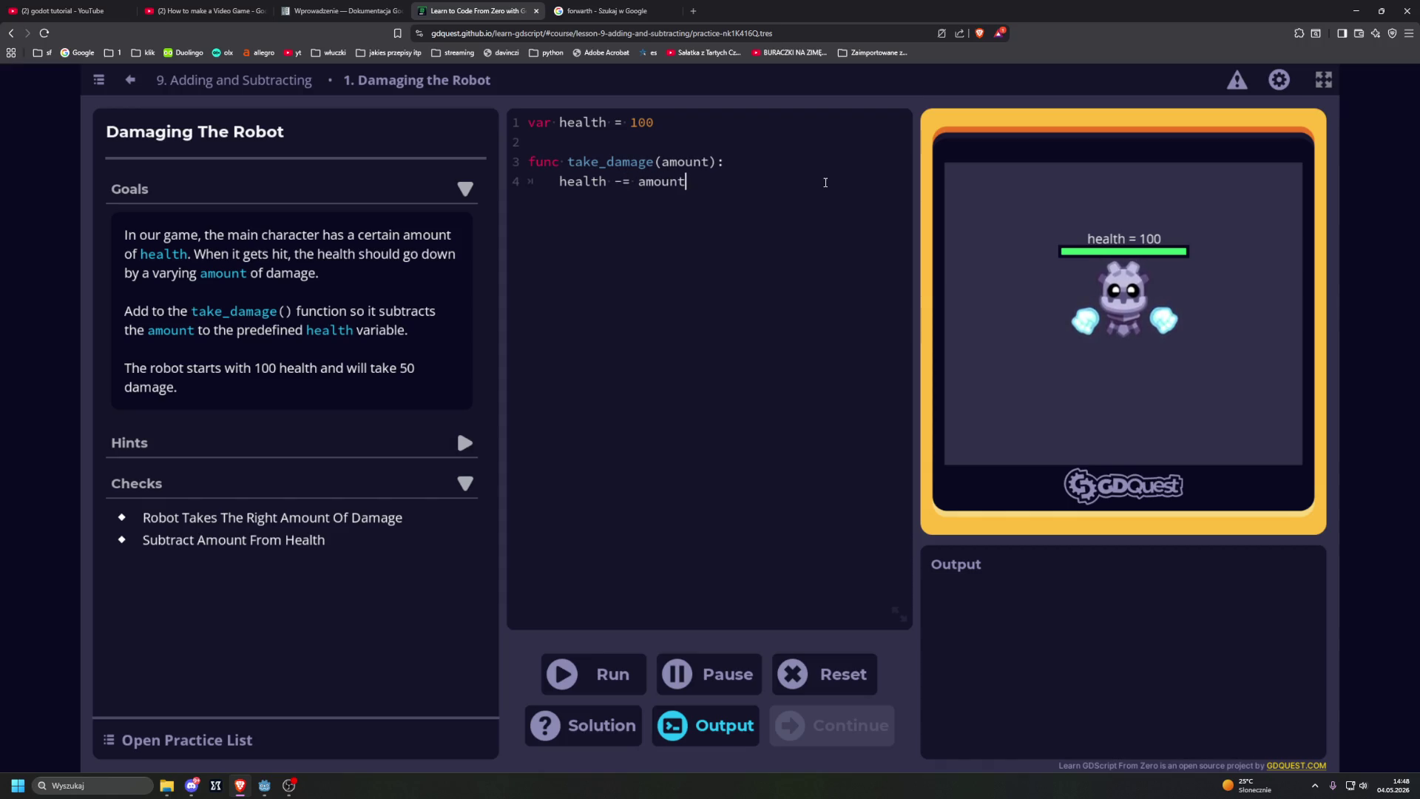
{"action": "key", "text": "BackSpace"}
{"action": "type", "text": "t"}
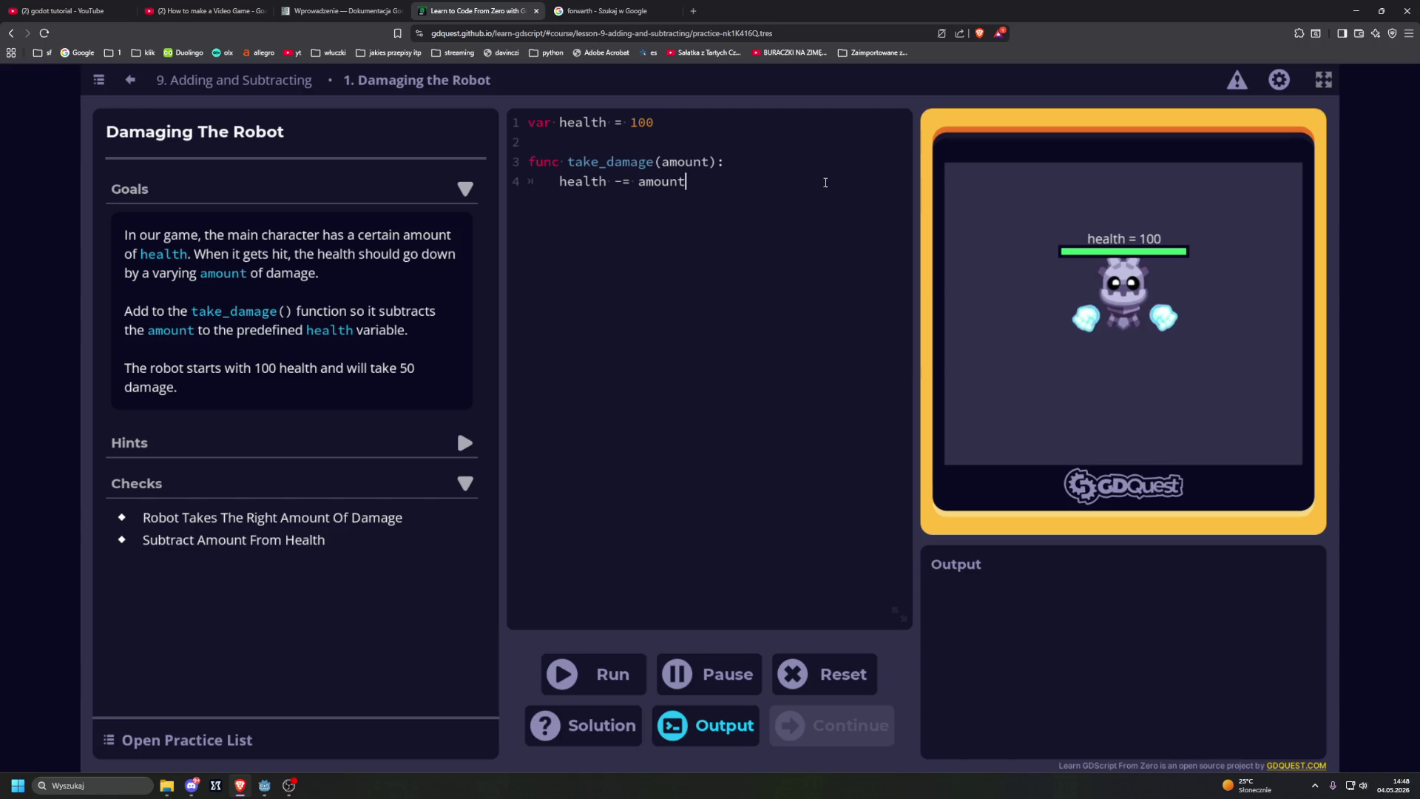
{"action": "left_click", "coordinate": [592, 674]}
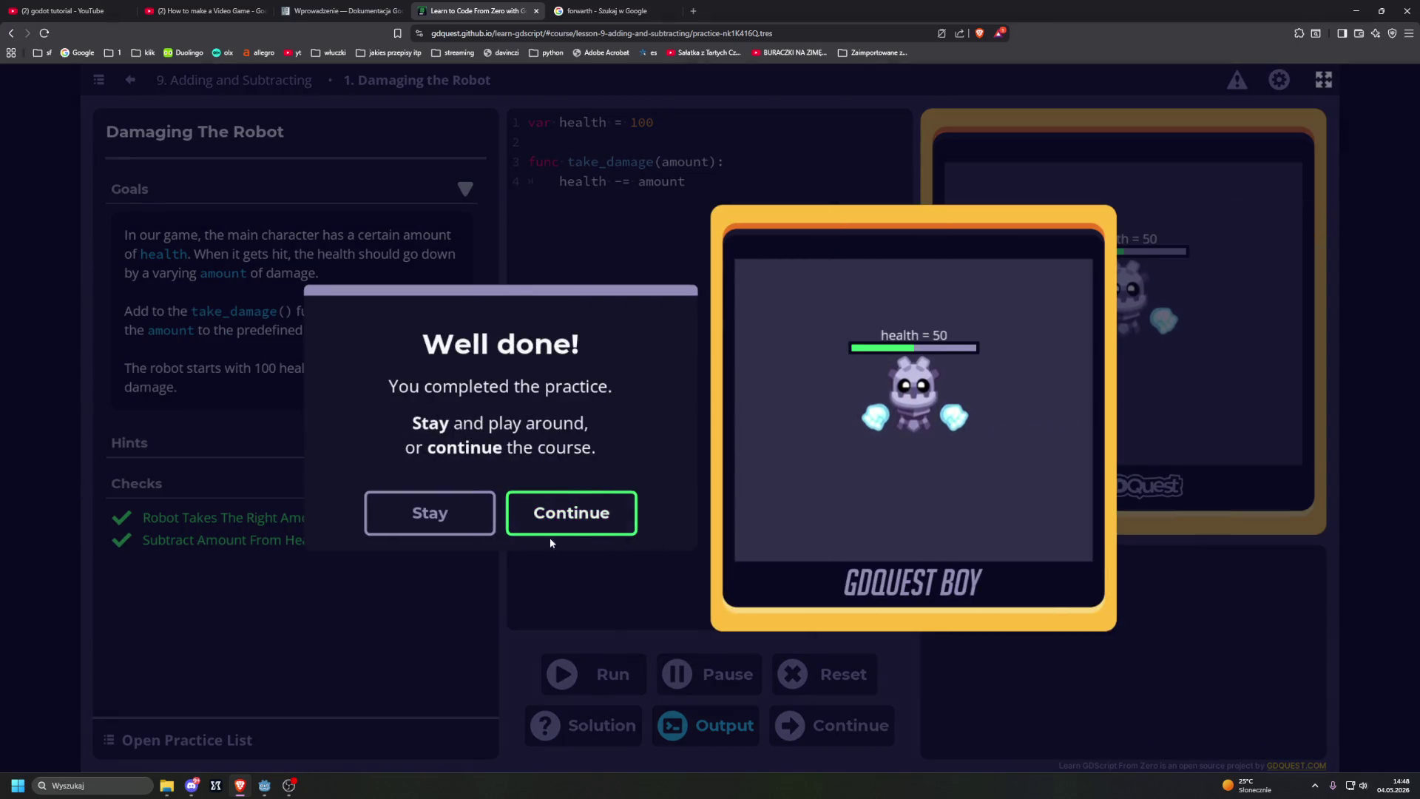
{"action": "left_click", "coordinate": [570, 517]}
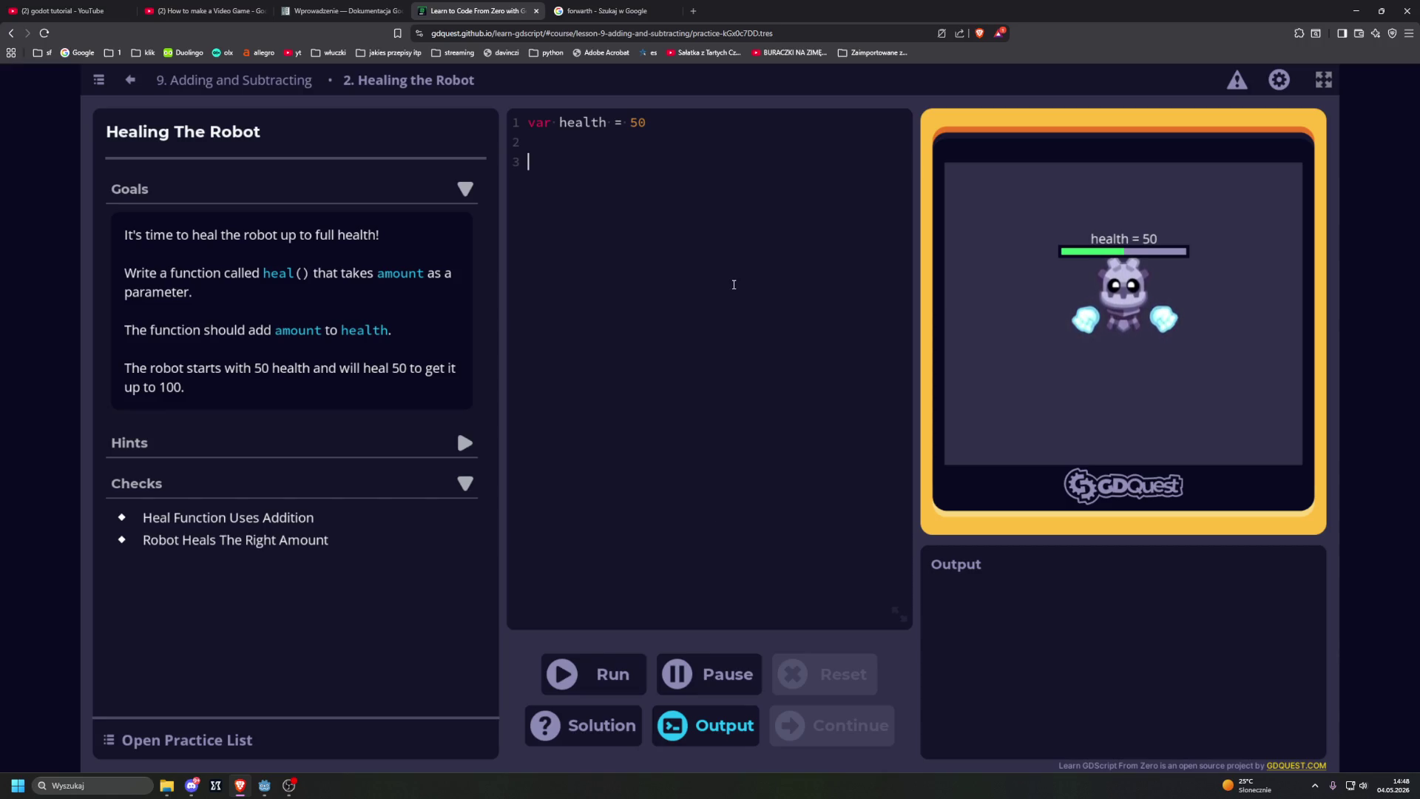
Step: Write 'func heal(amount):' with body 'health += amount' and run it to heal the robot to 100
{"action": "type", "text": "func heal("}
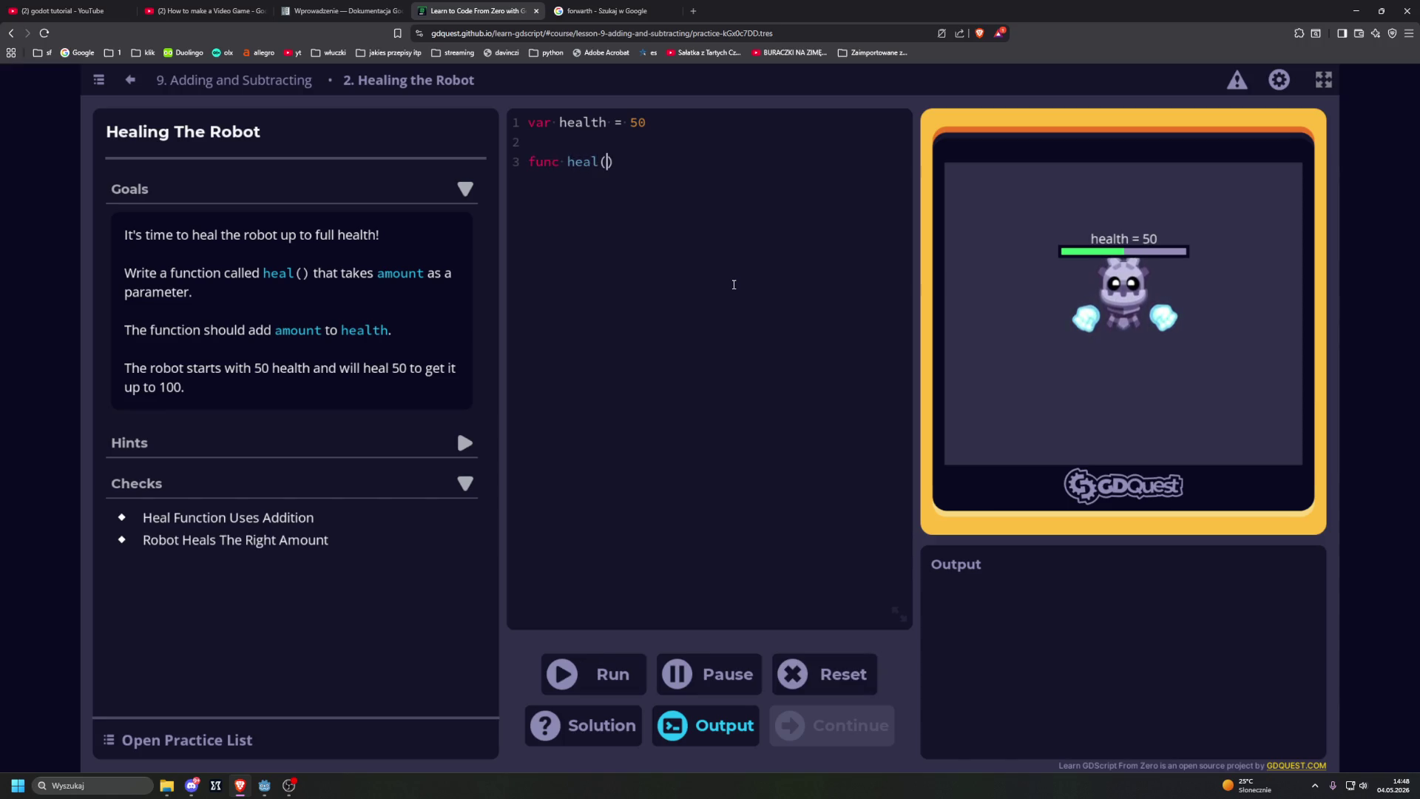
{"action": "type", "text": "amount):"}
{"action": "key", "text": "Return"}
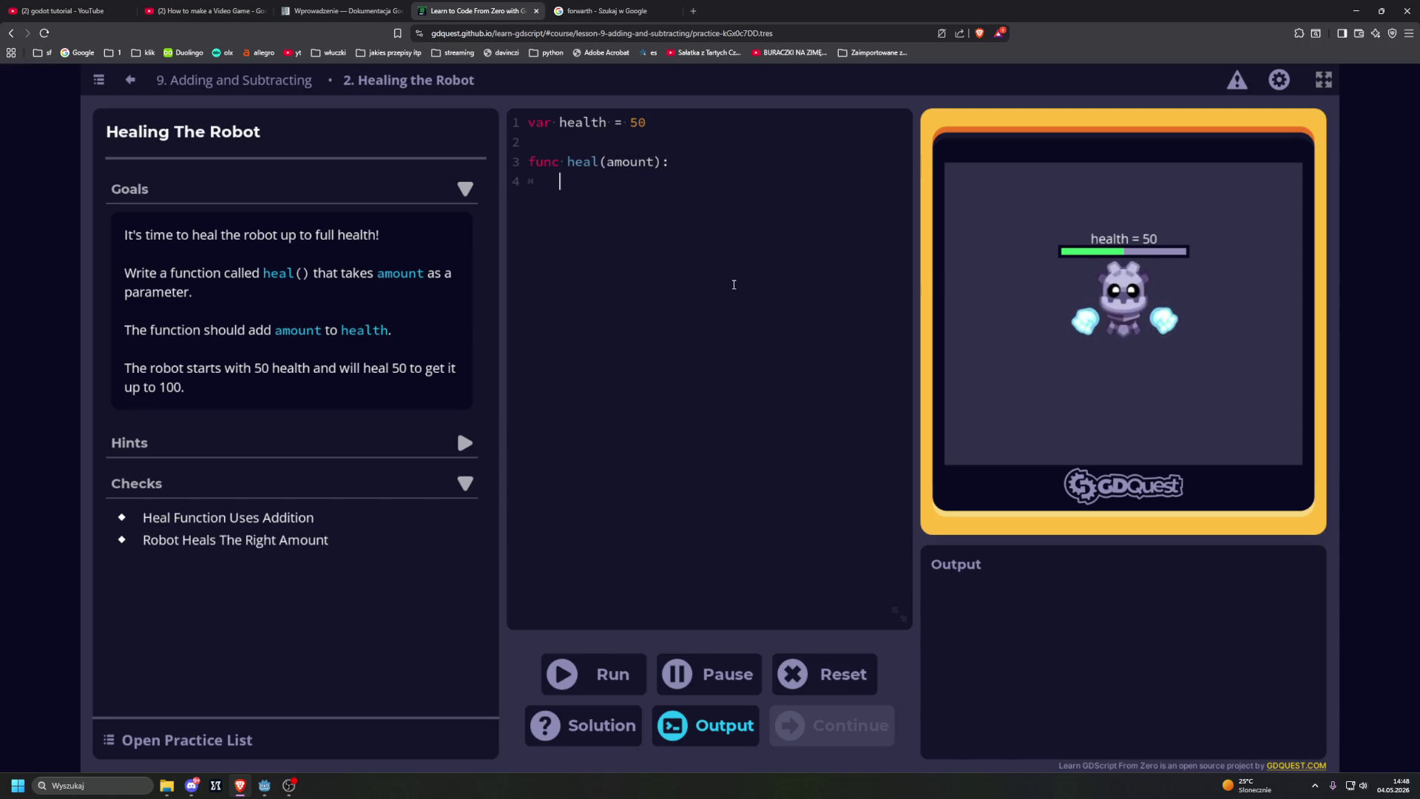
{"action": "type", "text": "health +="}
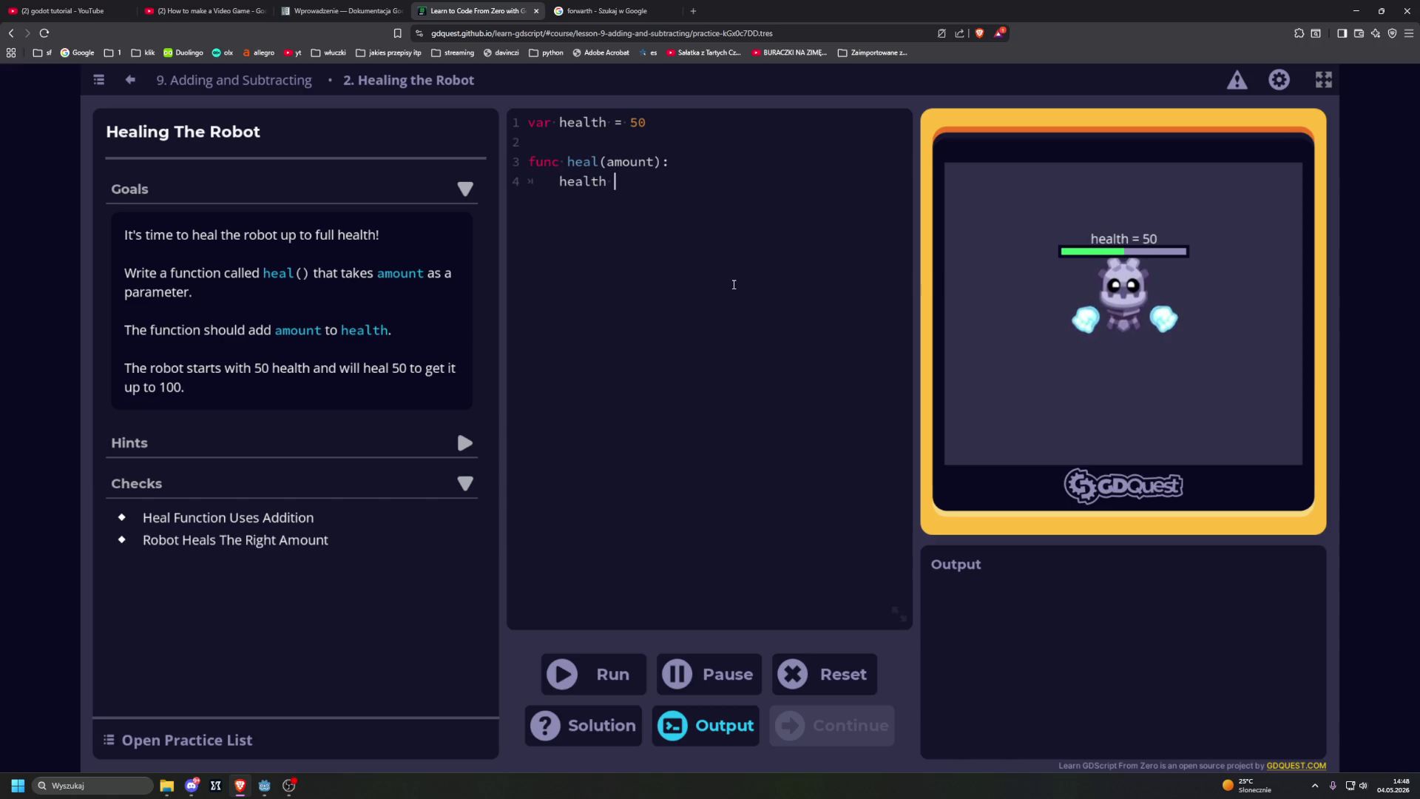
{"action": "type", "text": " amount"}
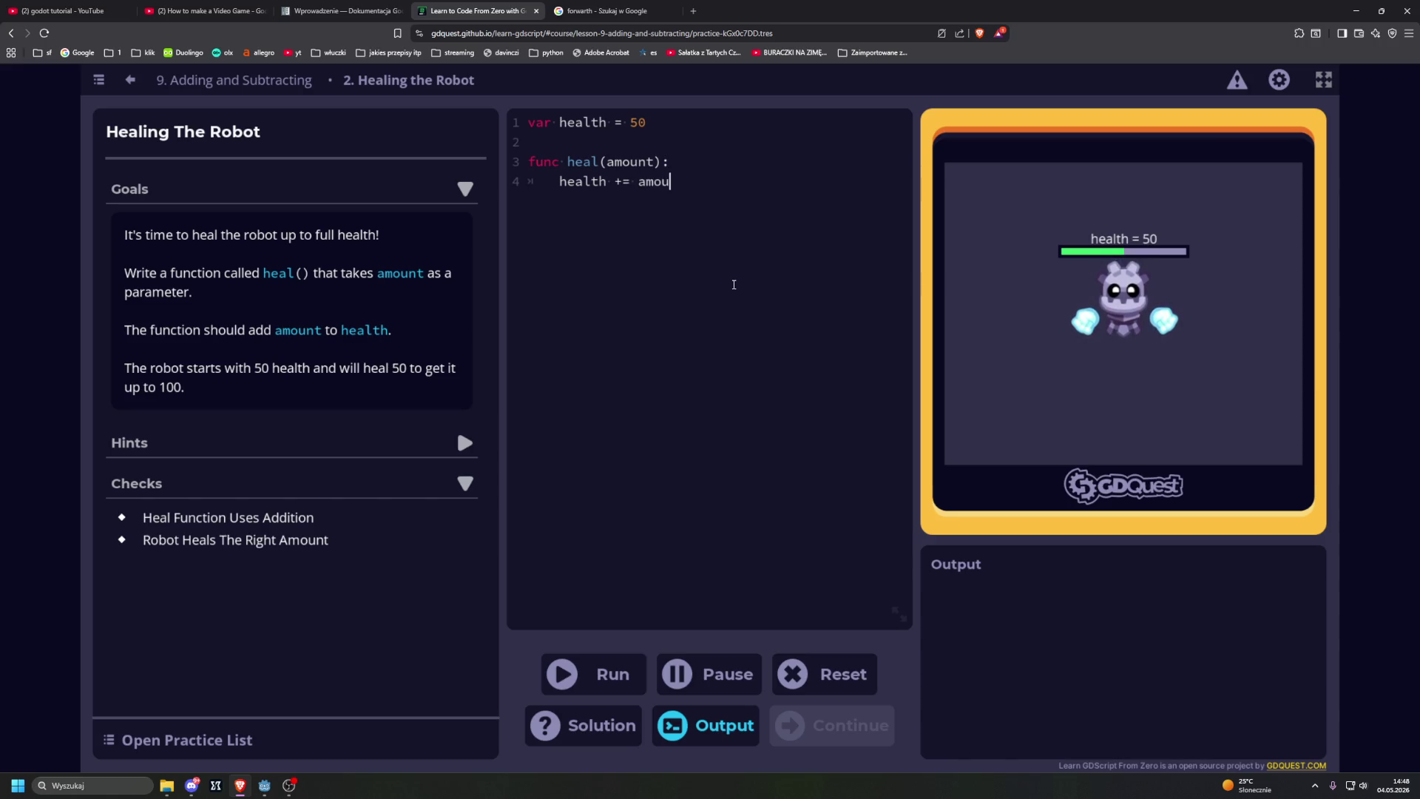
{"action": "left_click", "coordinate": [599, 673]}
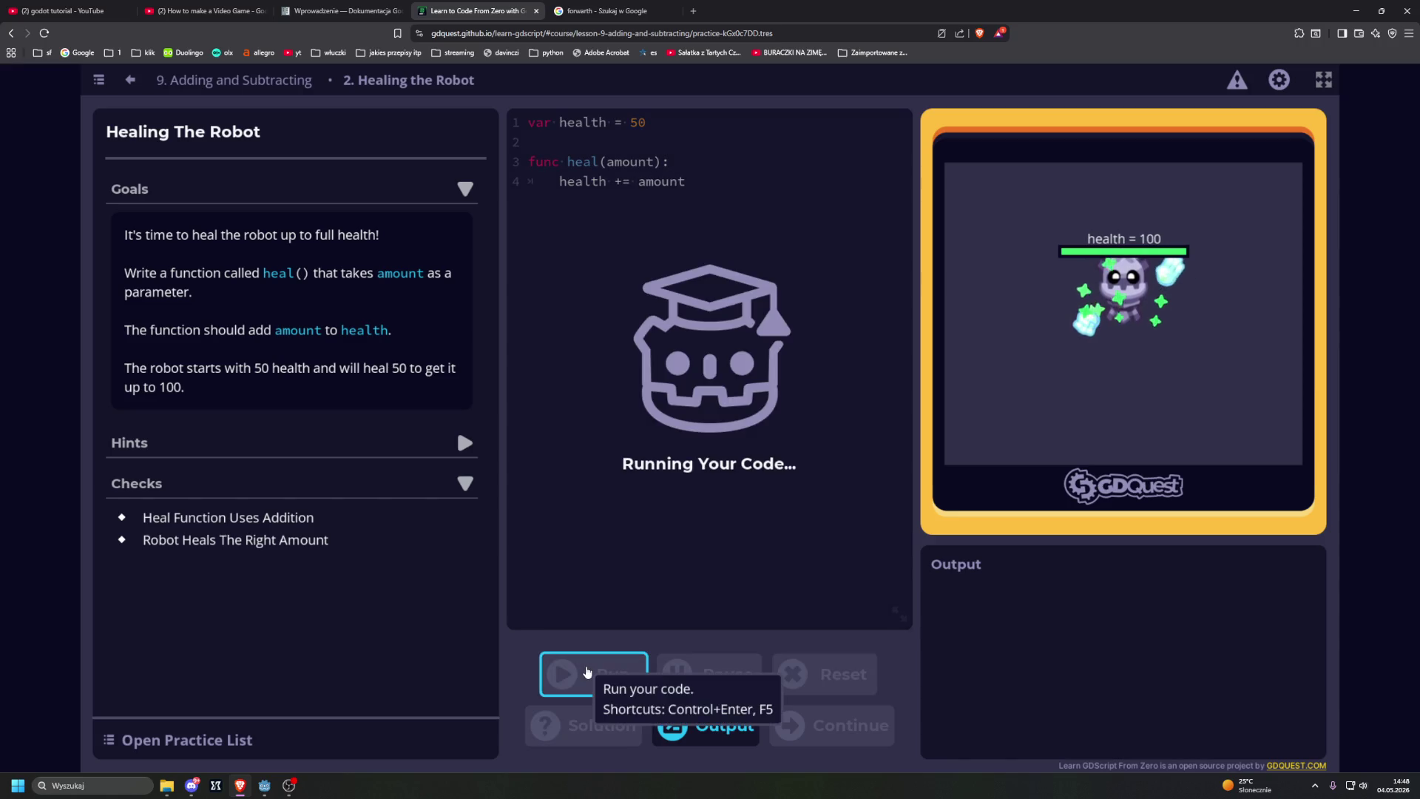